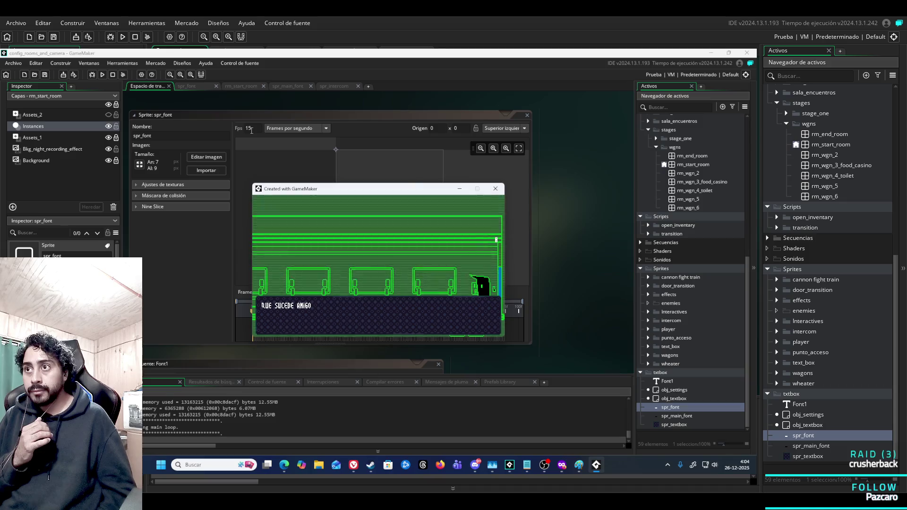
# Advance the dialogue and walk the player left through the doorway into the dark room
pyautogui.press('space')
pyautogui.press('space')
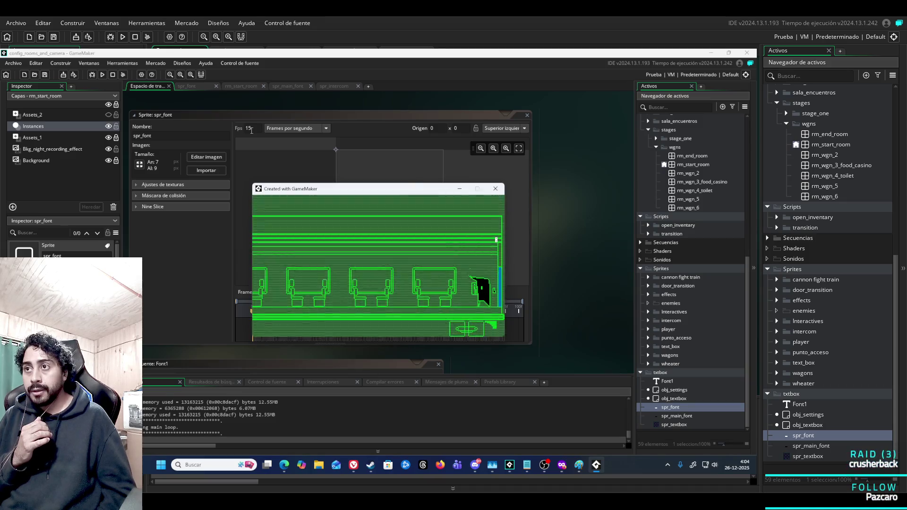
pyautogui.press('Left')
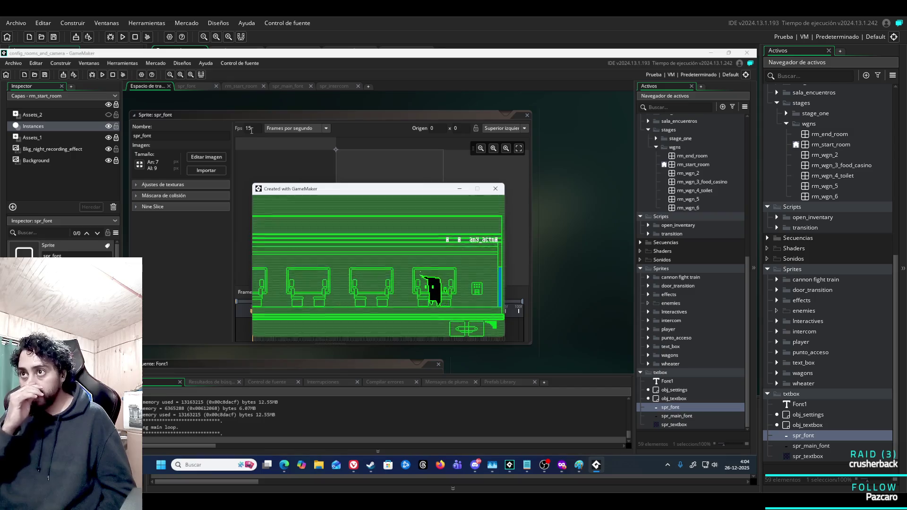
pyautogui.press('Left')
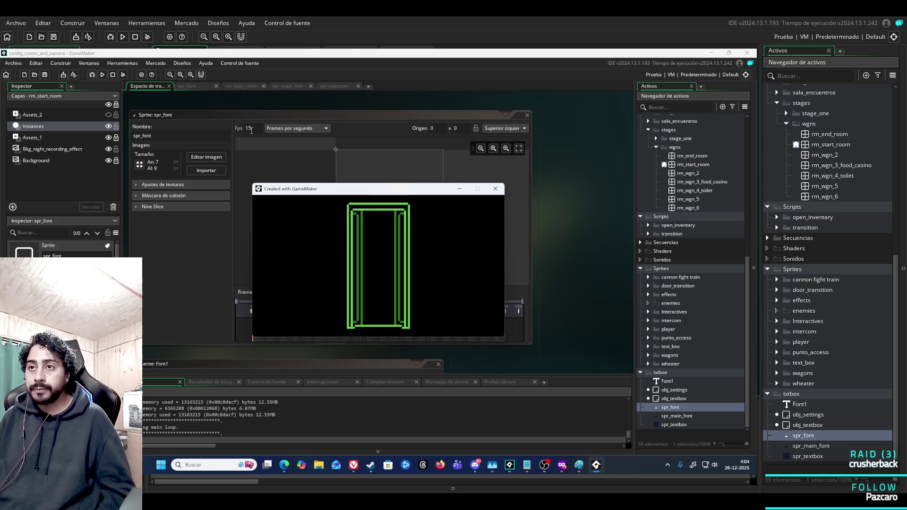
pyautogui.press('Right')
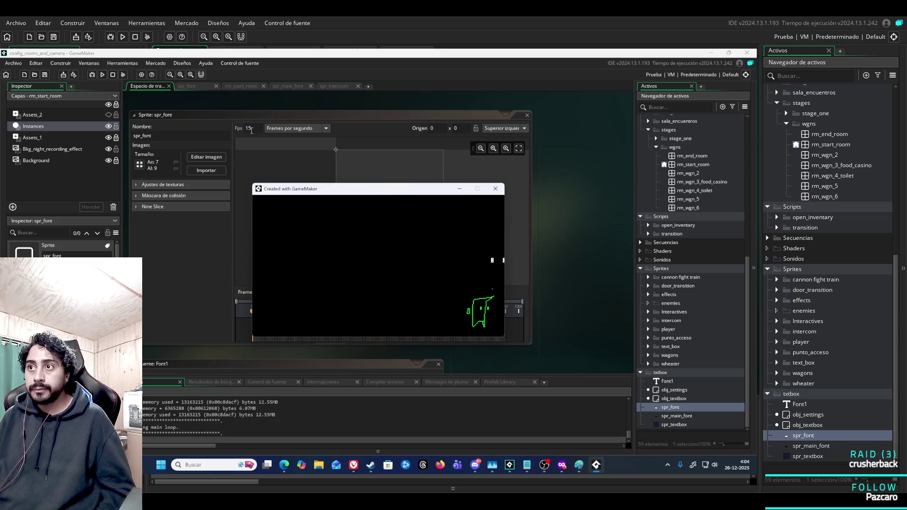
pyautogui.press('Left')
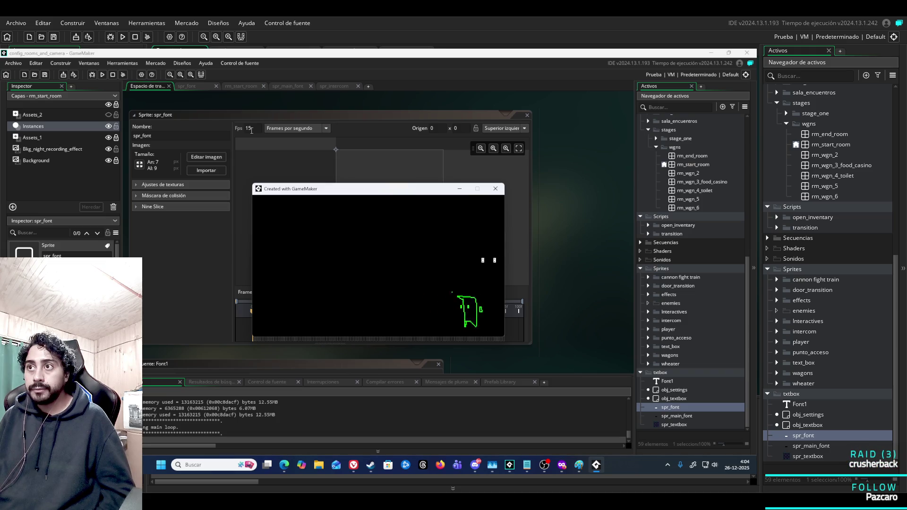
pyautogui.press('Right')
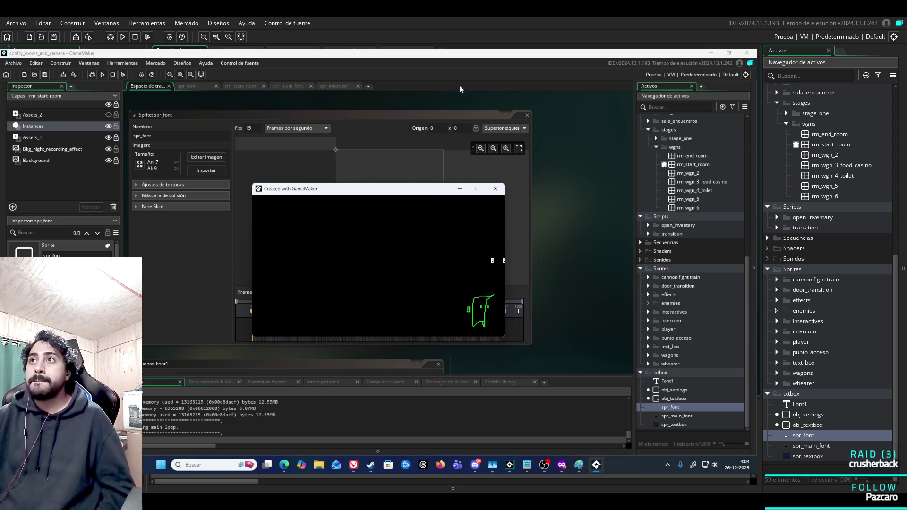
# Stop the test run and open the rm_start_room room
pyautogui.click(495, 188)
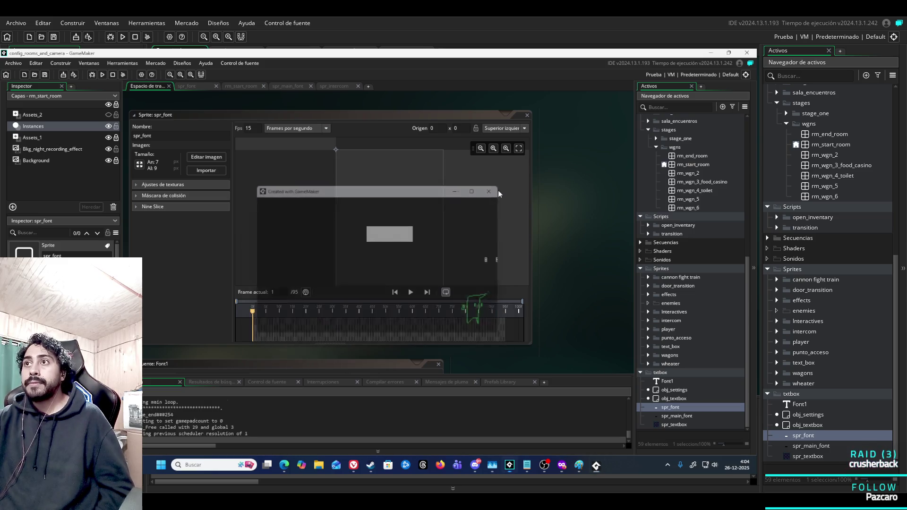
pyautogui.click(342, 87)
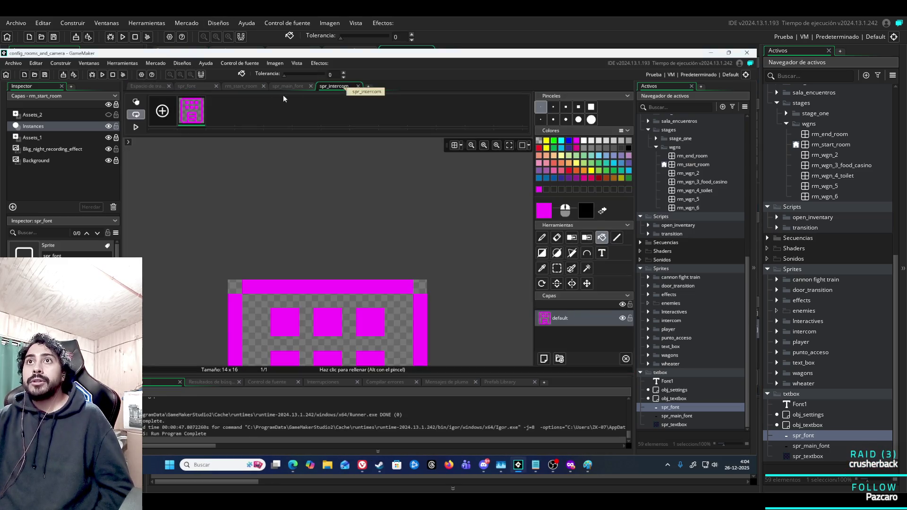
pyautogui.click(162, 87)
pyautogui.click(245, 86)
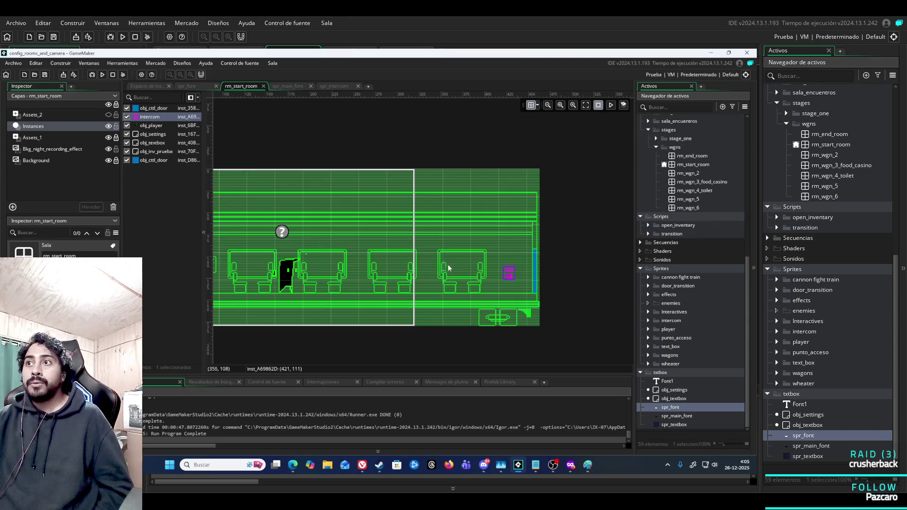
# Select the intercom on the Instances layer, move it left beside the seats, and run the game
pyautogui.click(128, 118)
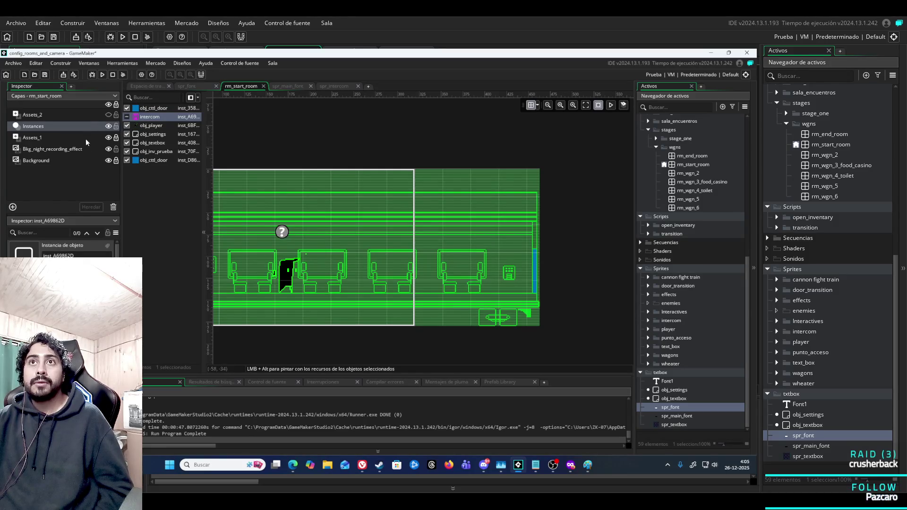
pyautogui.click(50, 138)
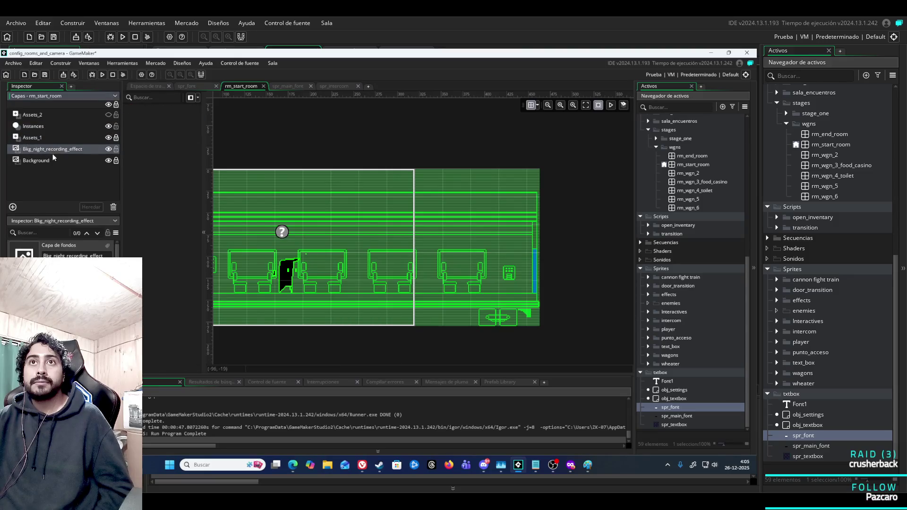
pyautogui.click(56, 149)
pyautogui.click(57, 138)
pyautogui.click(62, 126)
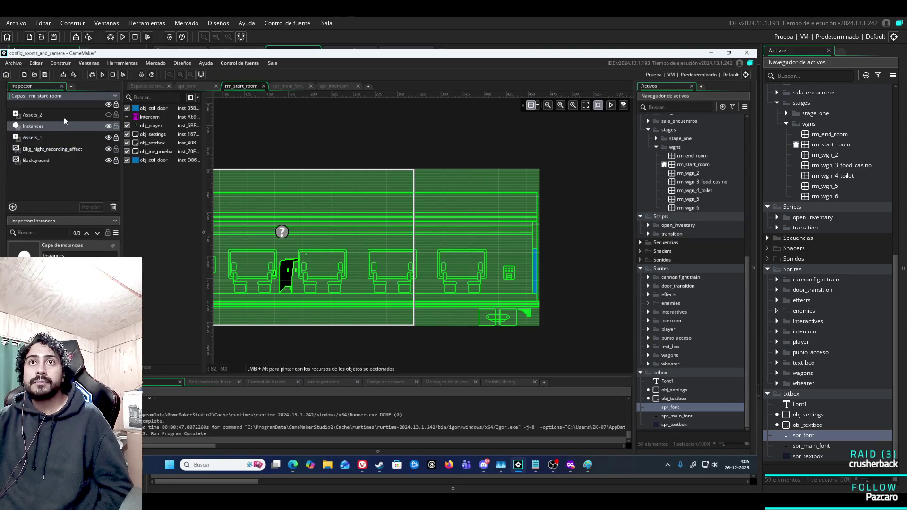
pyautogui.click(63, 116)
pyautogui.click(62, 126)
pyautogui.click(134, 118)
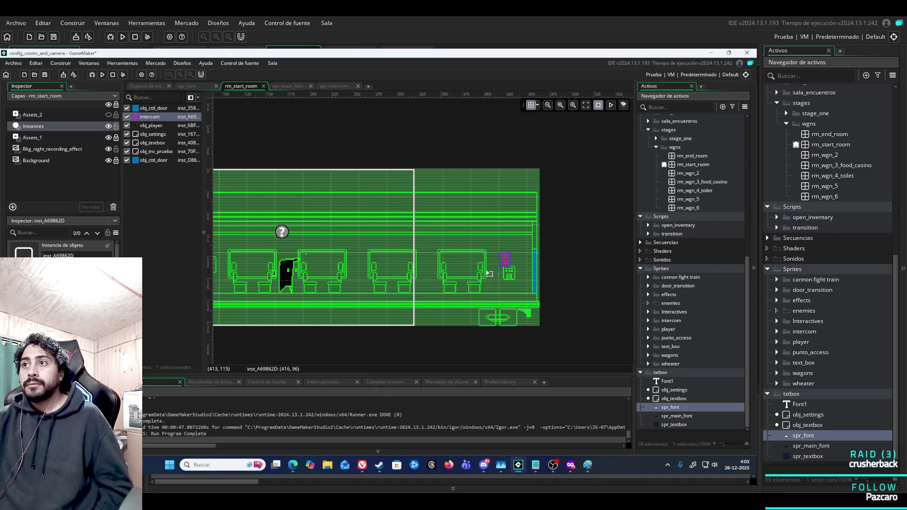
pyautogui.moveTo(489, 273); pyautogui.dragTo(357, 279)
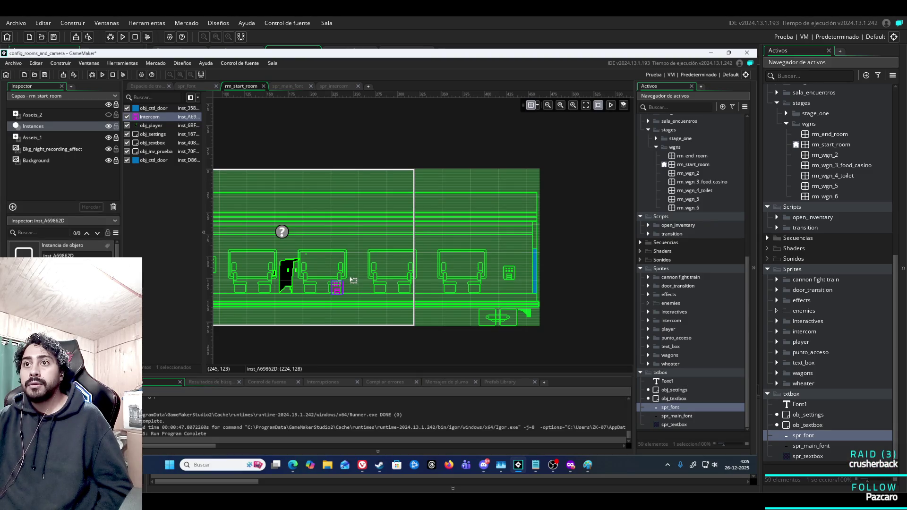
pyautogui.click(102, 78)
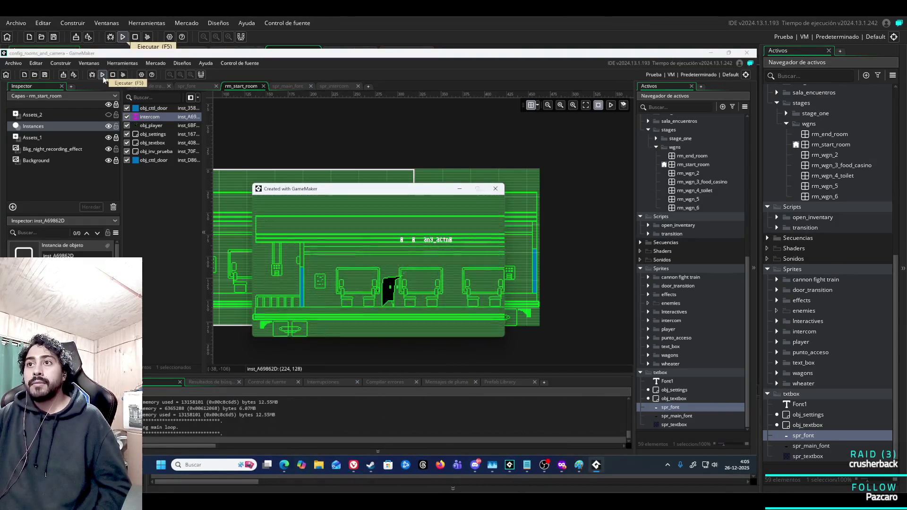
# Dismiss the textbox, walk the player right through the train car, then close the game
pyautogui.press('Return')
pyautogui.press('Right')
pyautogui.press('Right')
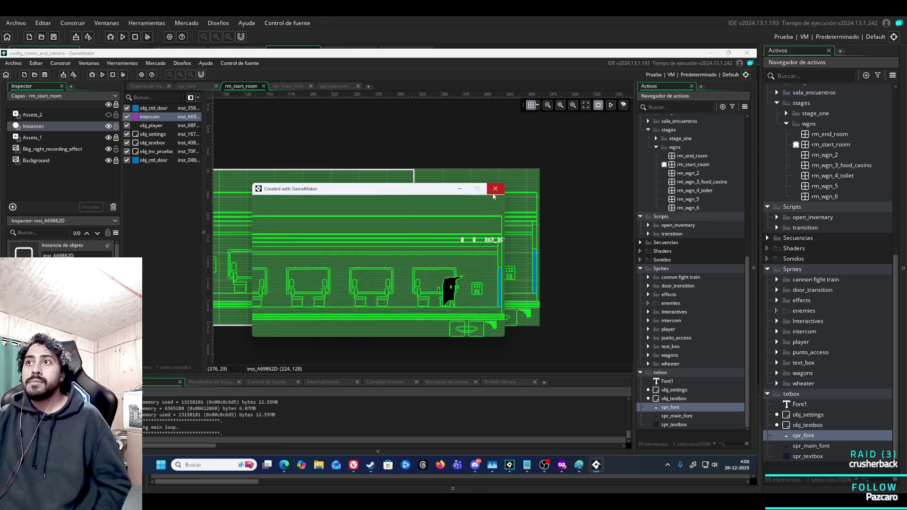
pyautogui.click(492, 193)
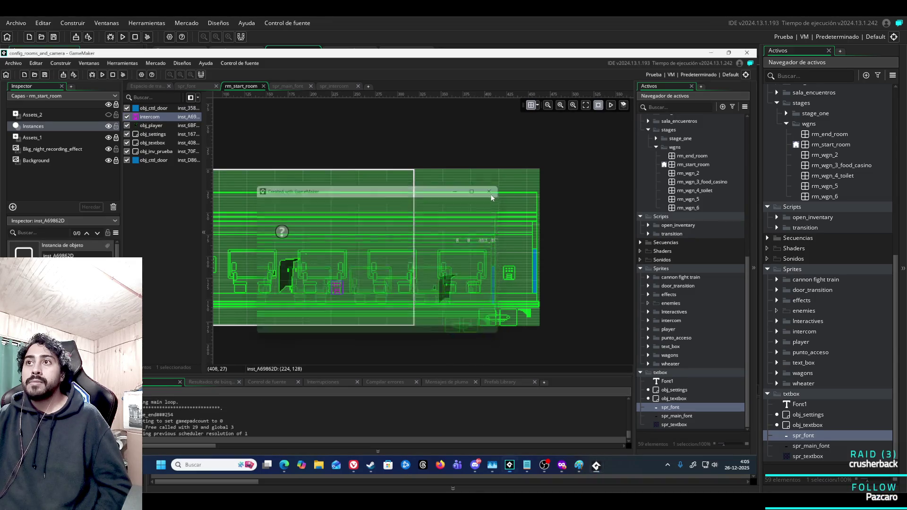
# Check the intercom instance's position (224, 128) in its properties, then relaunch the game
pyautogui.doubleClick(337, 290)
pyautogui.scroll(-5, 356, 295)
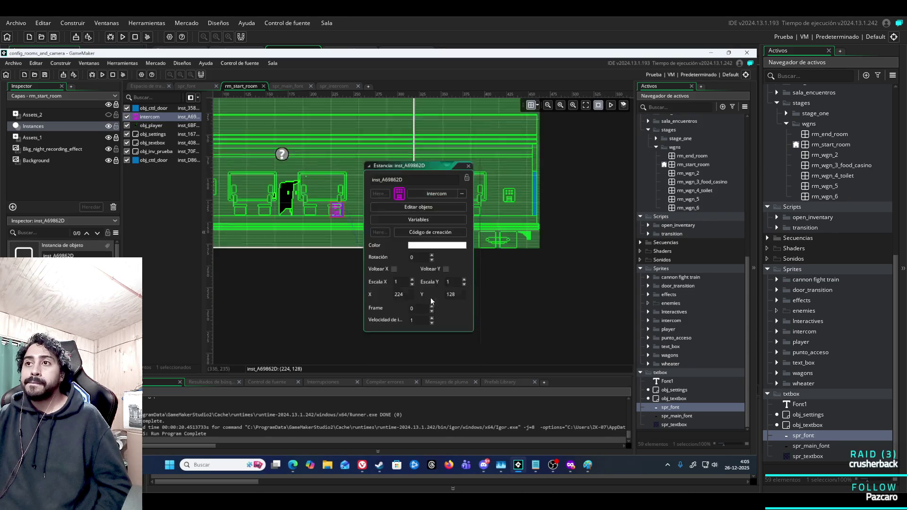
pyautogui.scroll(3, 473, 246)
pyautogui.click(509, 239)
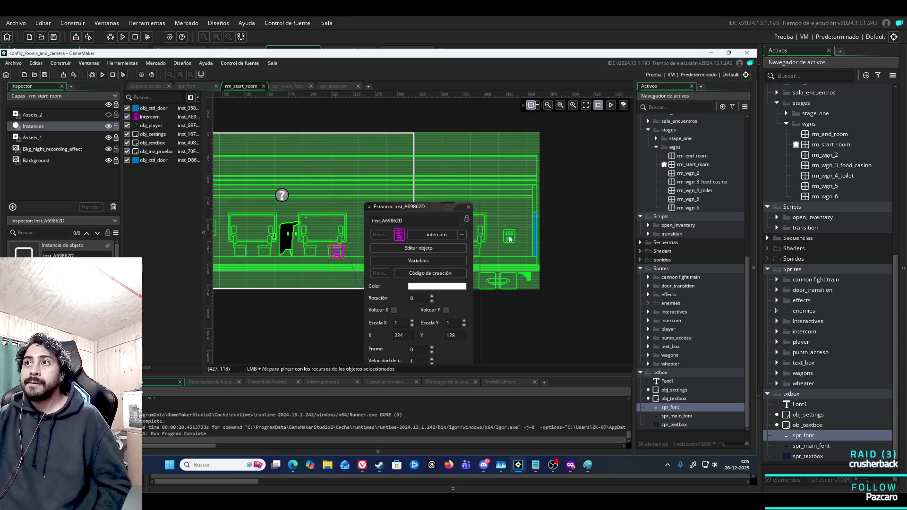
pyautogui.scroll(-4, 509, 238)
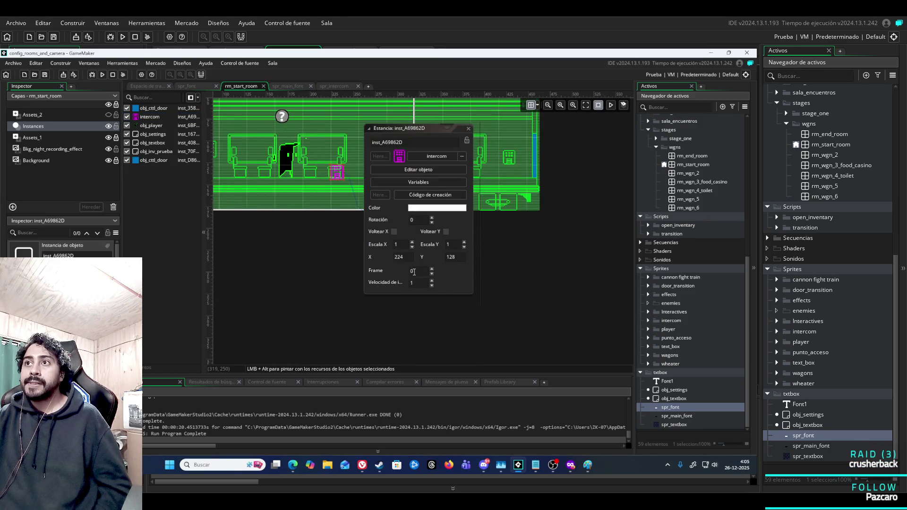
pyautogui.scroll(2, 472, 188)
pyautogui.click(467, 170)
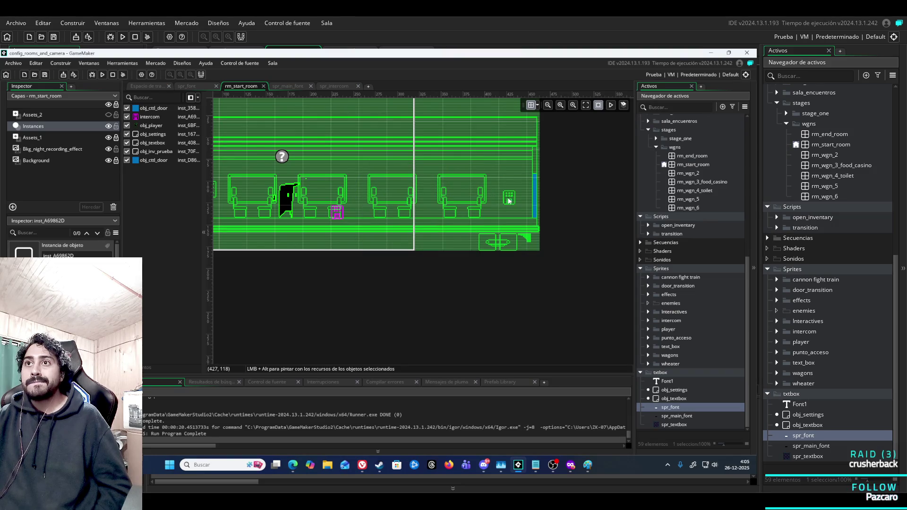
pyautogui.click(103, 76)
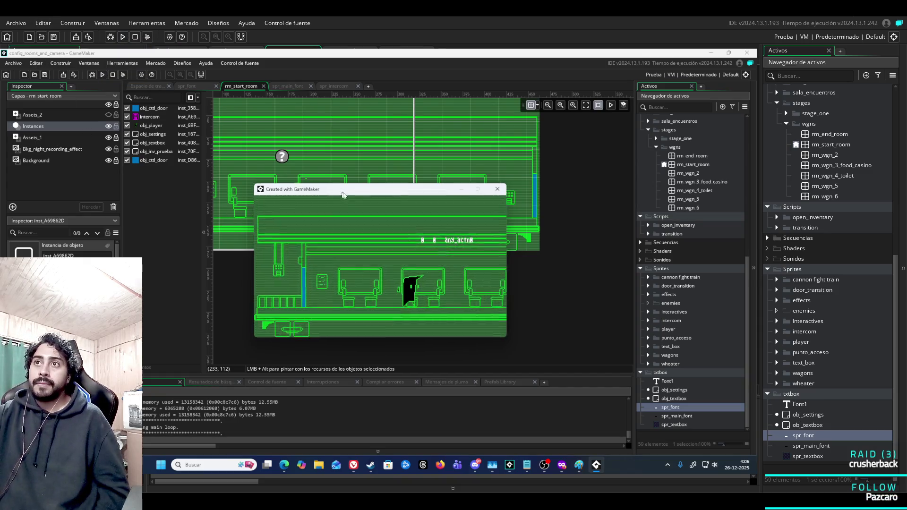
# Move the game window aside, walk to the intercom and step through its dialogue
pyautogui.moveTo(335, 193); pyautogui.dragTo(392, 238)
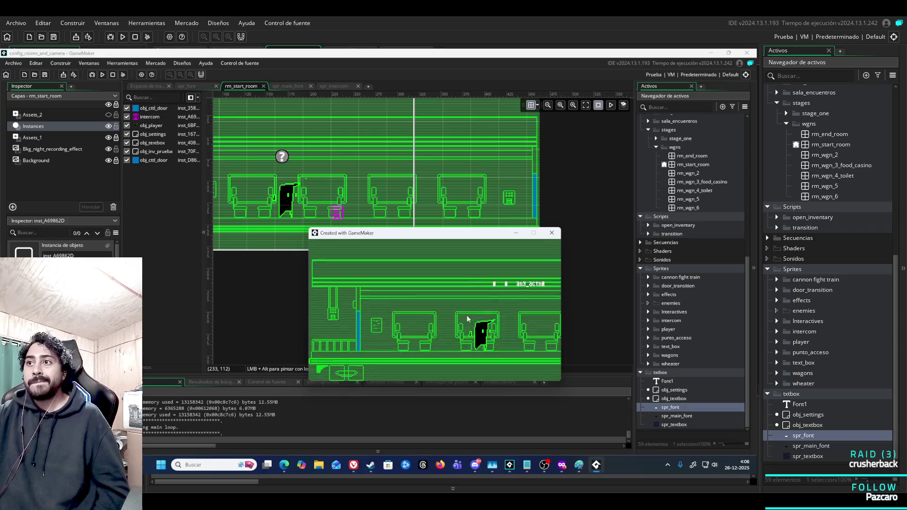
pyautogui.press('Right')
pyautogui.press('Left')
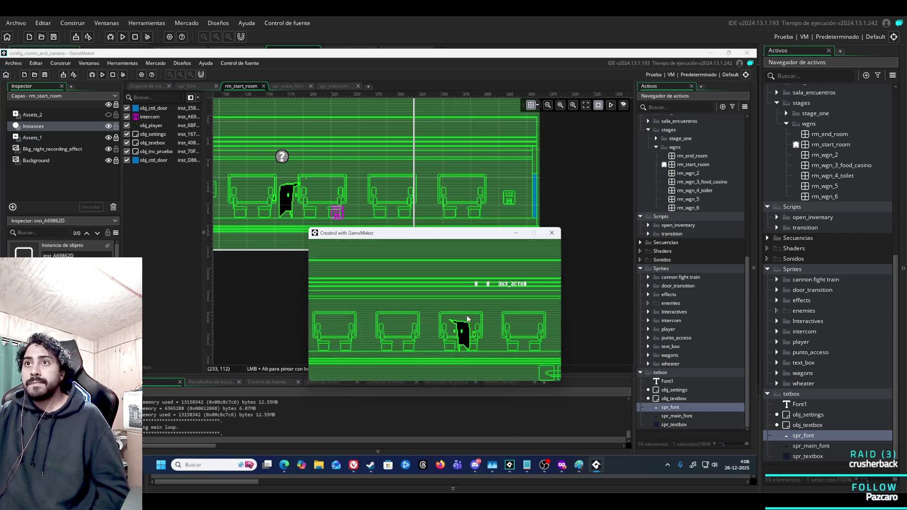
pyautogui.press('space')
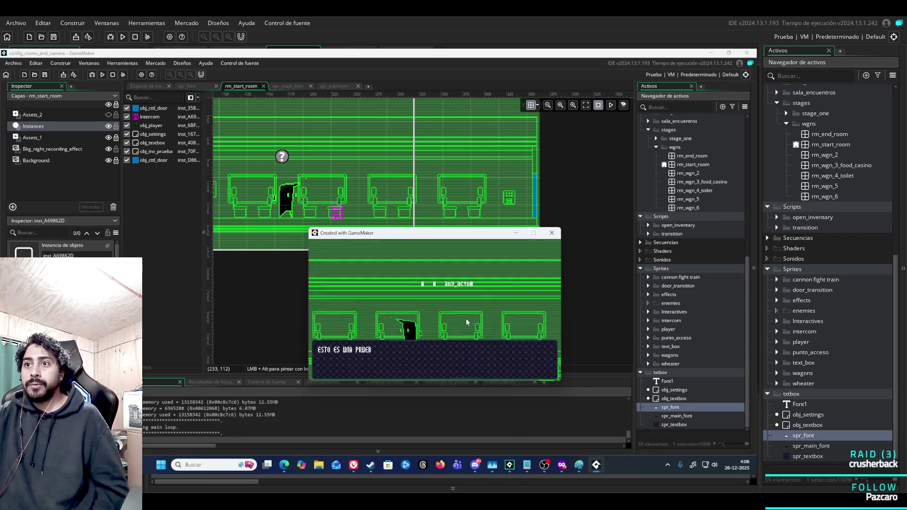
pyautogui.press('space')
pyautogui.press('space')
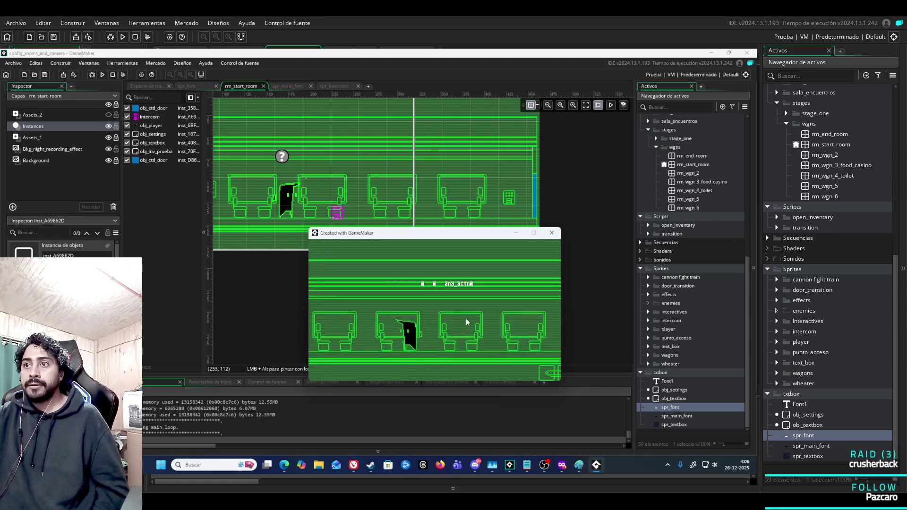
# Walk to the room's right edge, return to trigger the QUE SUCEDE AMIGO textbox, and close the game
pyautogui.press('Right')
pyautogui.press('Left')
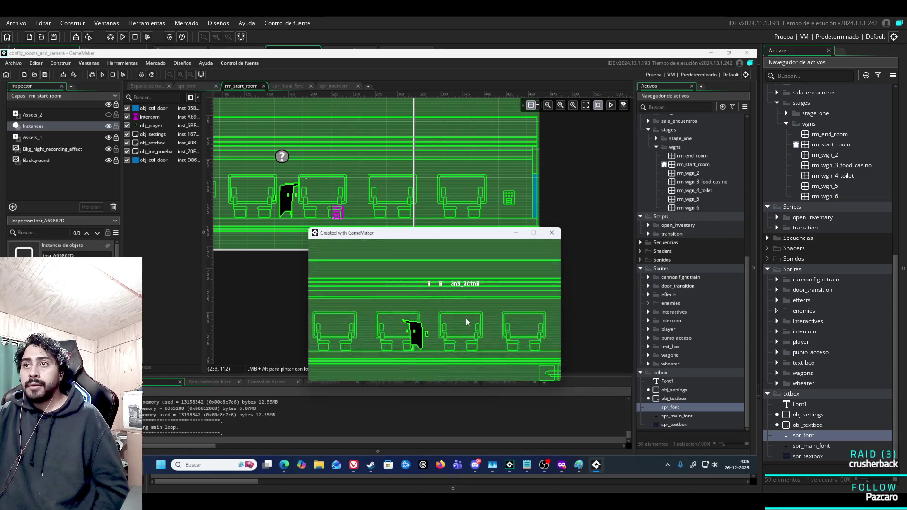
pyautogui.press('Right')
pyautogui.press('Right')
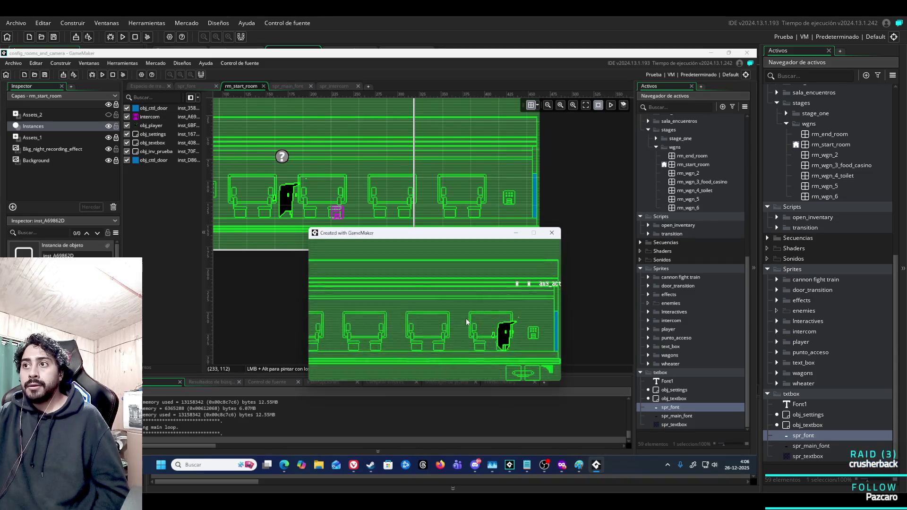
pyautogui.press('Right')
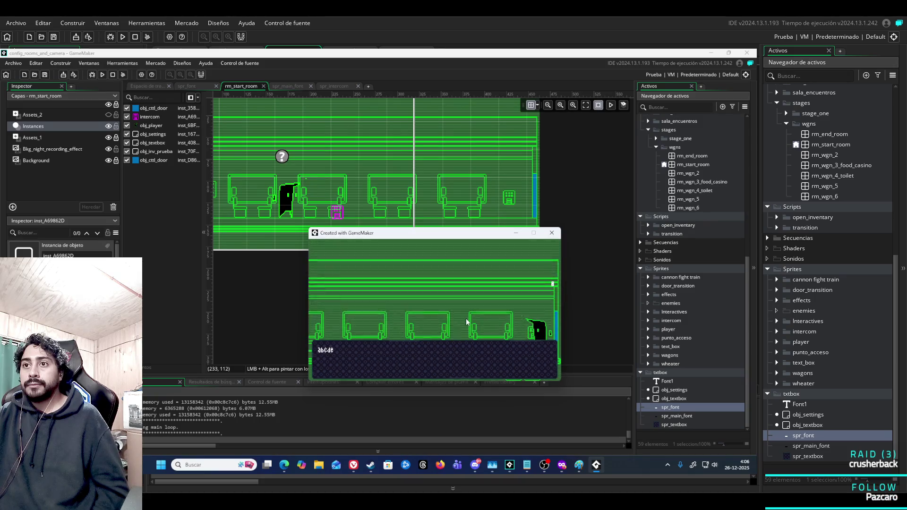
pyautogui.press('Left')
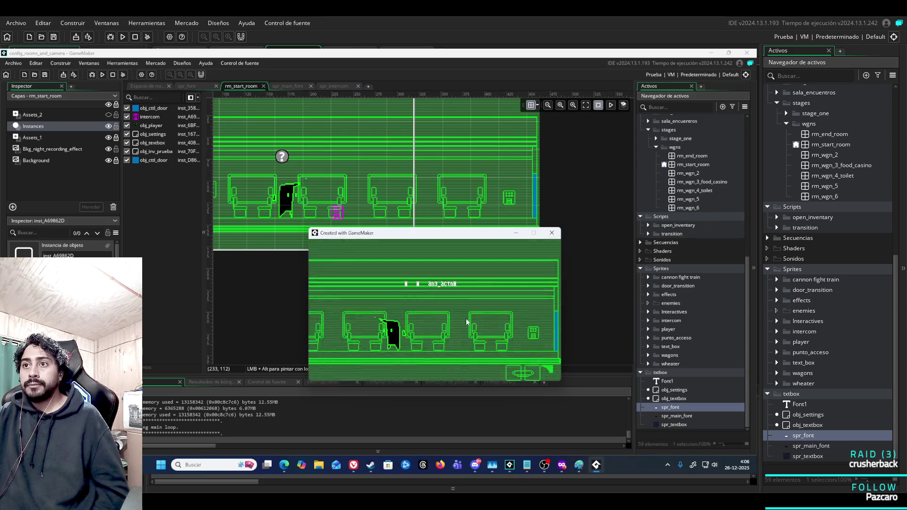
pyautogui.press('space')
pyautogui.press('space')
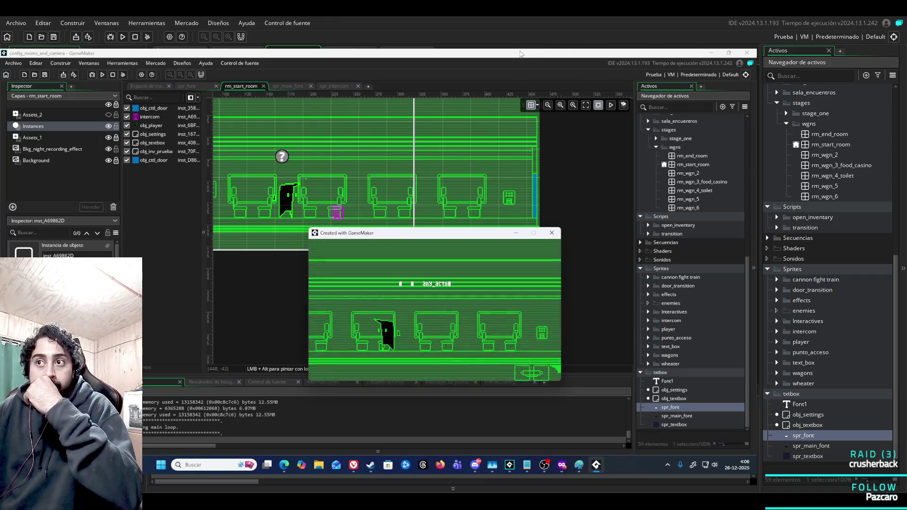
pyautogui.click(551, 233)
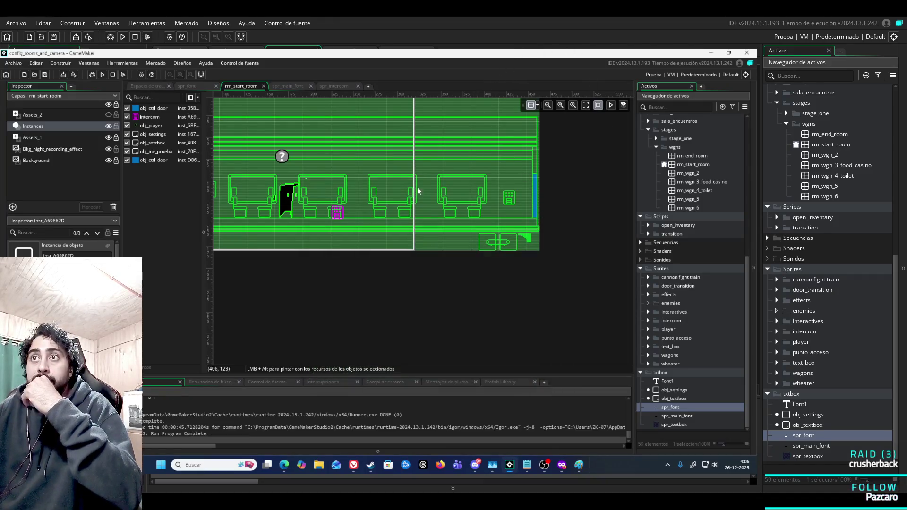
# Drag the intercom instance to (224, 96) and move it above obj_cttl_door in the instance order
pyautogui.click(336, 213)
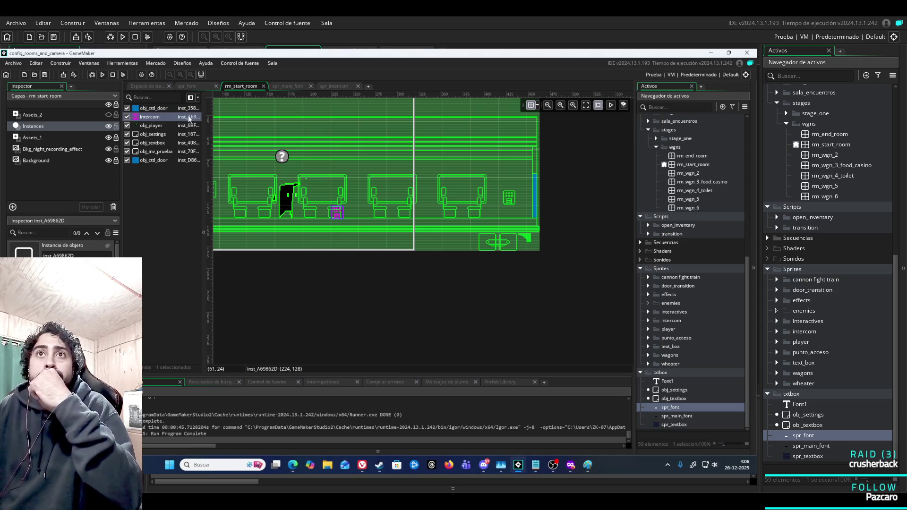
pyautogui.rightClick(161, 120)
pyautogui.click(158, 117)
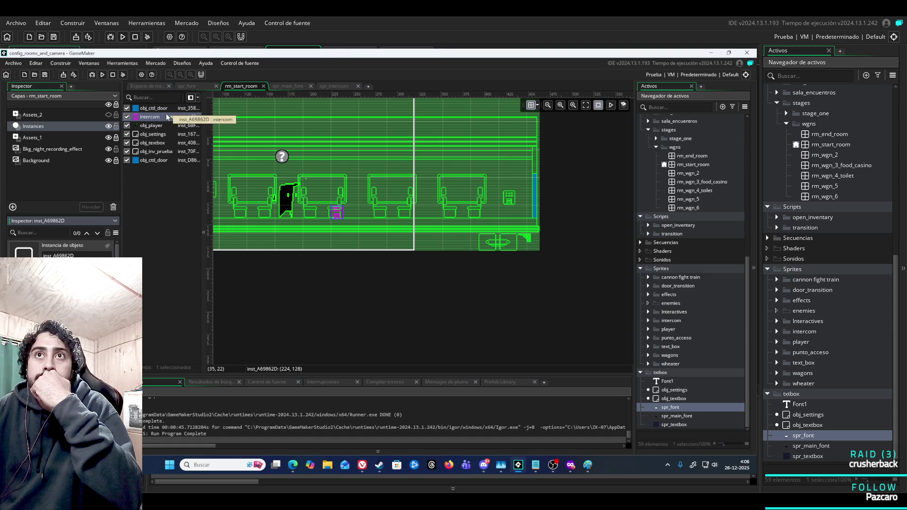
pyautogui.moveTo(165, 118)
pyautogui.mouseDown()
pyautogui.moveTo(350, 180)
pyautogui.moveTo(156, 149)
pyautogui.moveTo(156, 165)
pyautogui.moveTo(156, 120)
pyautogui.mouseUp()
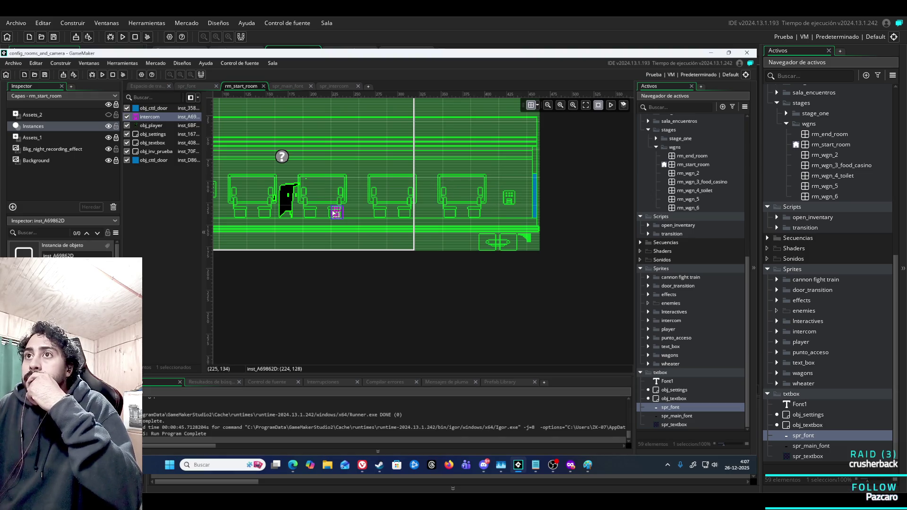
pyautogui.moveTo(338, 213)
pyautogui.mouseDown()
pyautogui.moveTo(449, 185)
pyautogui.moveTo(388, 161)
pyautogui.mouseUp()
pyautogui.moveTo(537, 205); pyautogui.dragTo(567, 211)
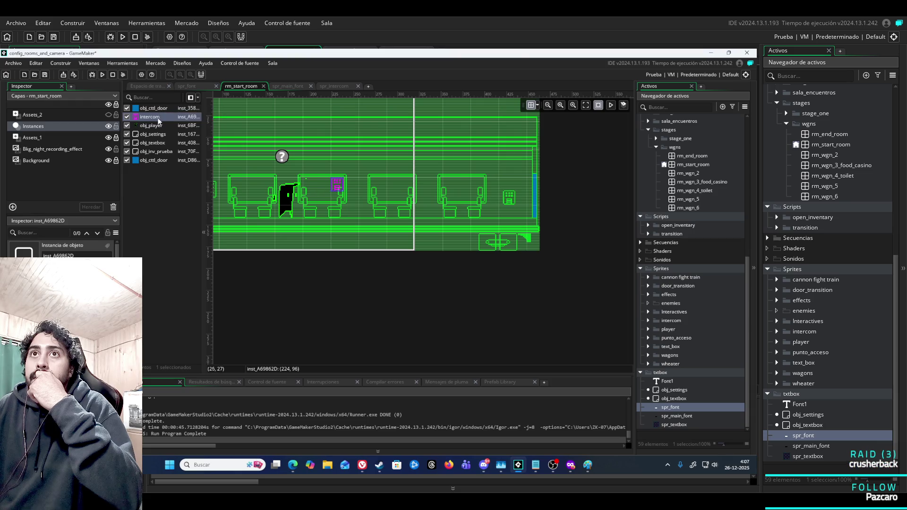
pyautogui.moveTo(156, 113); pyautogui.dragTo(158, 107)
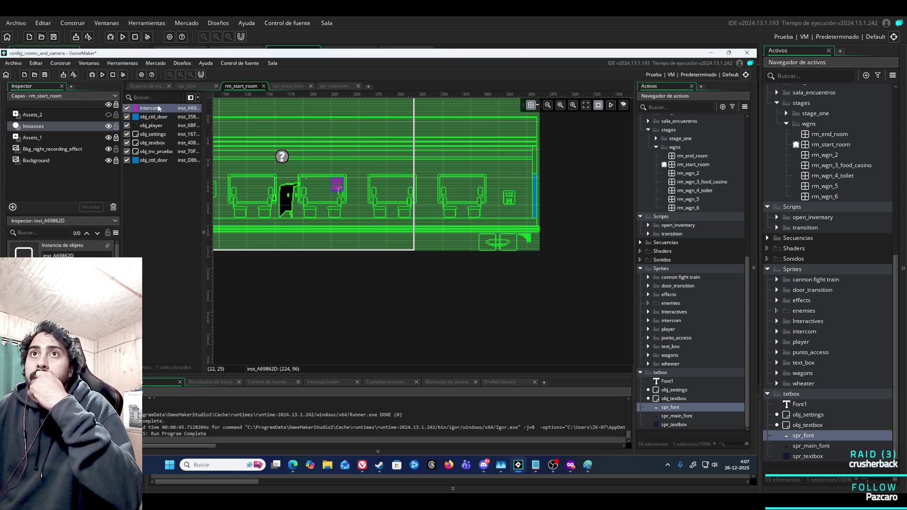
pyautogui.click(102, 74)
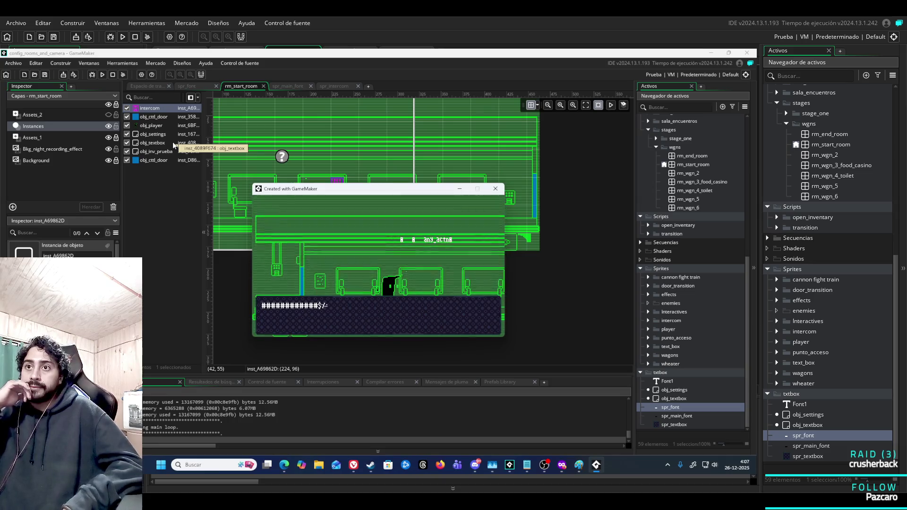
pyautogui.press('space')
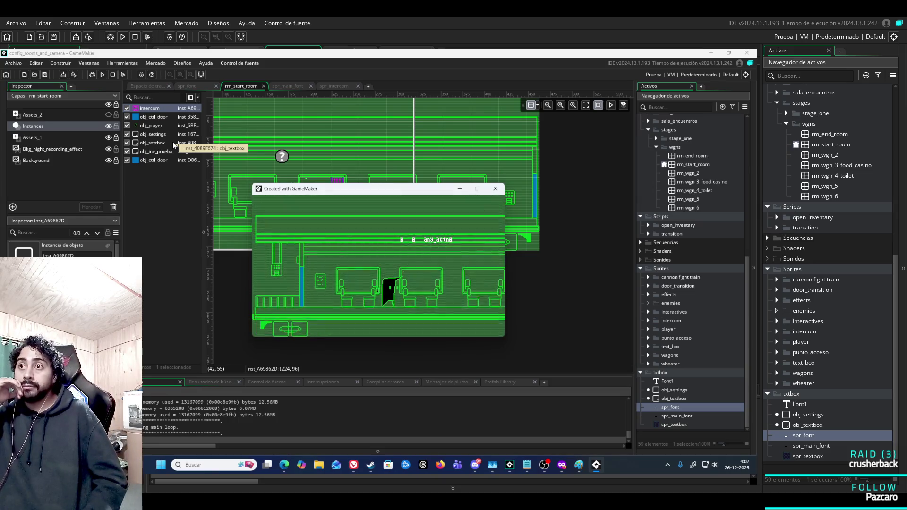
pyautogui.press('Right')
pyautogui.press('Right')
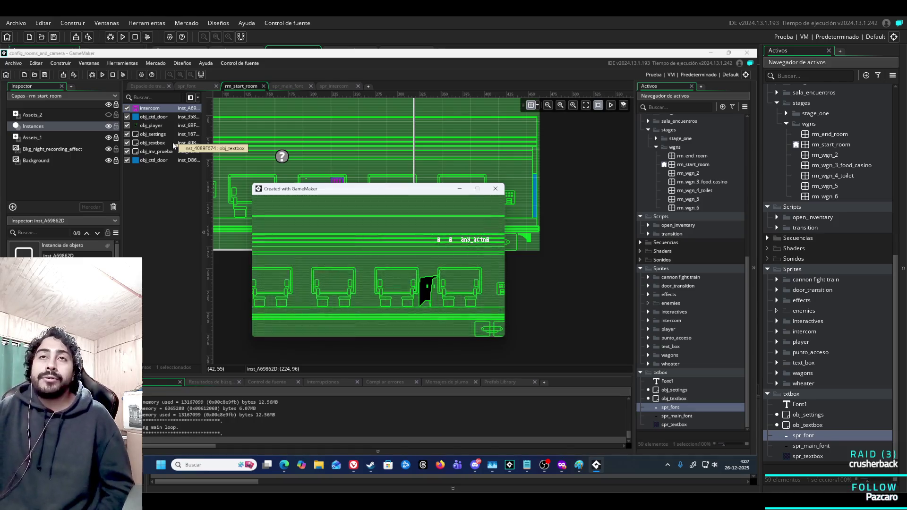
pyautogui.click(496, 189)
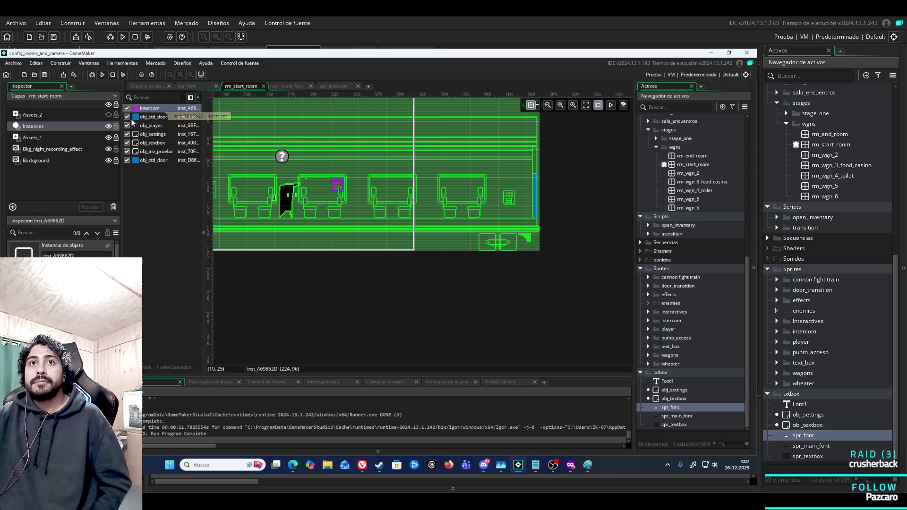
pyautogui.click(63, 115)
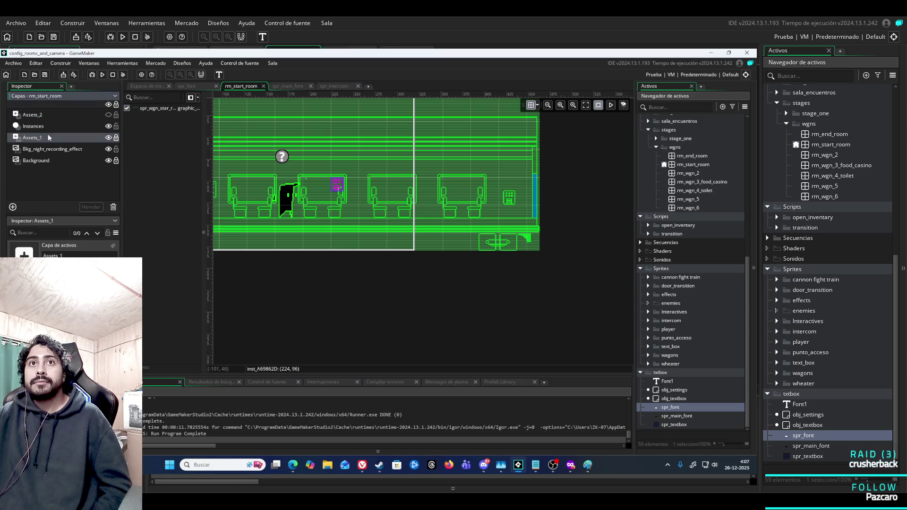
# Select the Instances layer and open the intercom instance's properties showing position (224, 96)
pyautogui.click(40, 161)
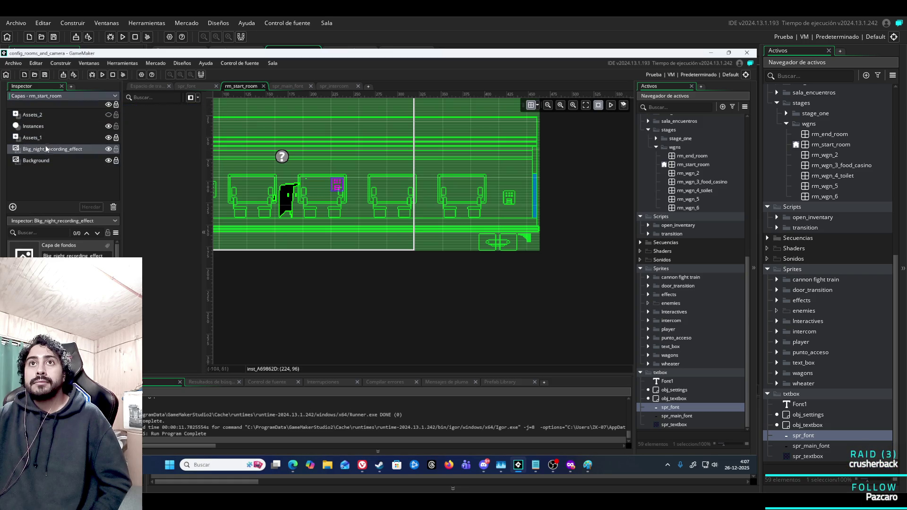
pyautogui.click(48, 128)
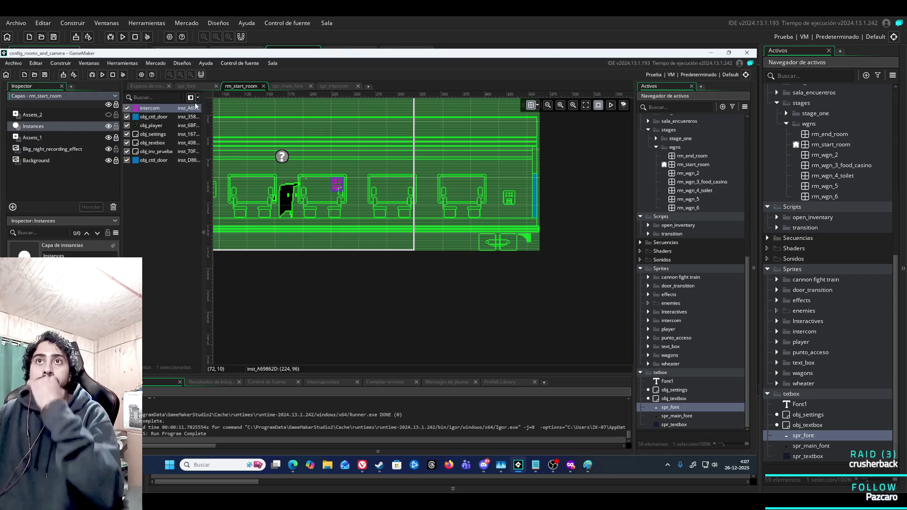
pyautogui.doubleClick(162, 108)
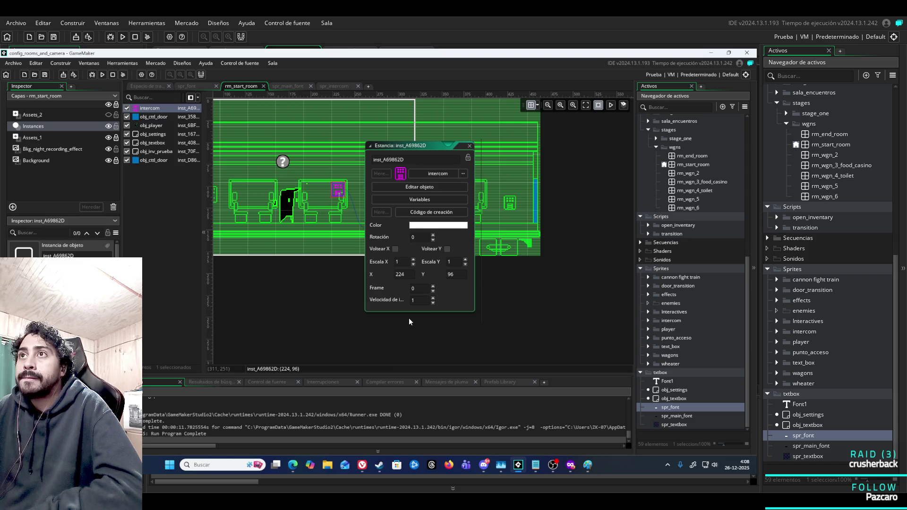
# In a new Firefox private tab, search for 'instancia de un ove'
pyautogui.moveTo(364, 465)
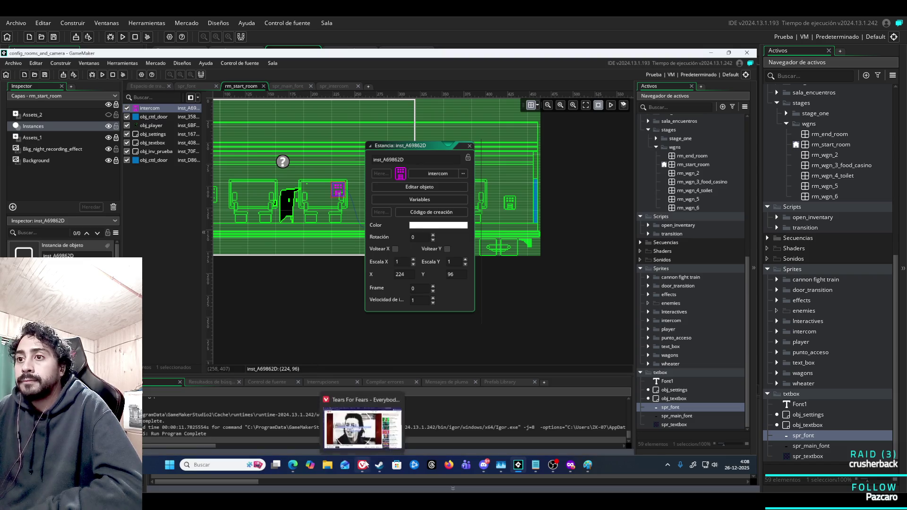
pyautogui.click(570, 465)
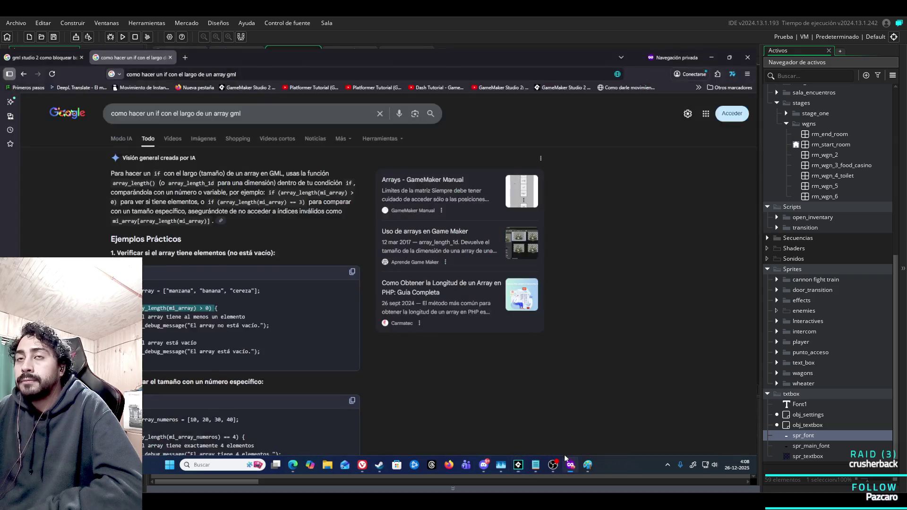
pyautogui.click(185, 57)
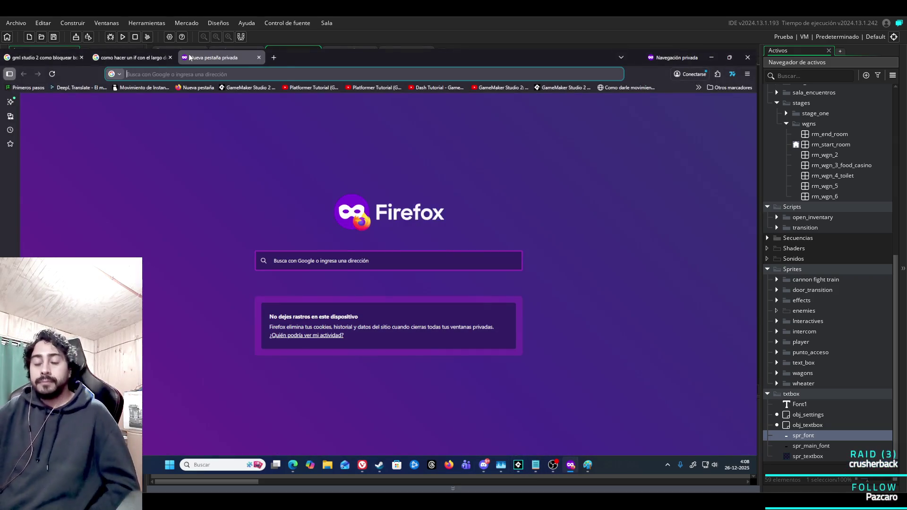
pyautogui.write('instac')
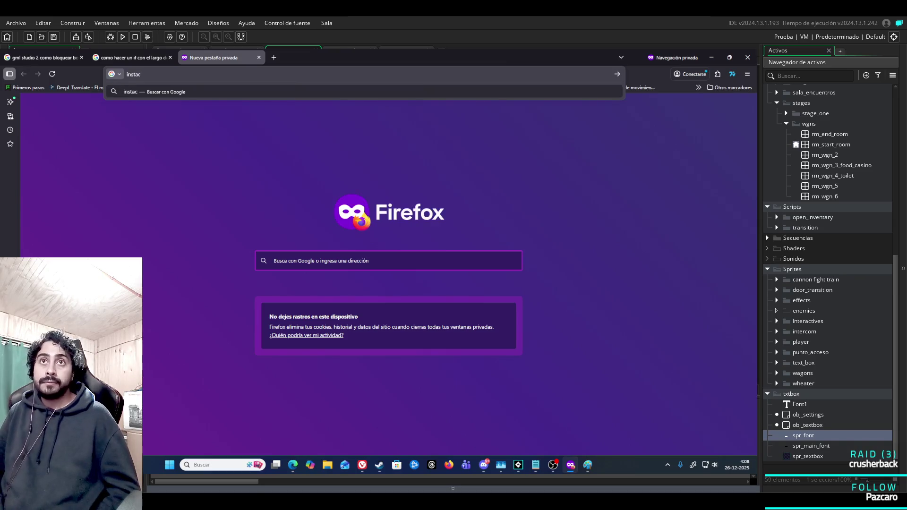
pyautogui.press('BackSpace')
pyautogui.write('ncio')
pyautogui.press('BackSpace')
pyautogui.write('a de un objeto no')
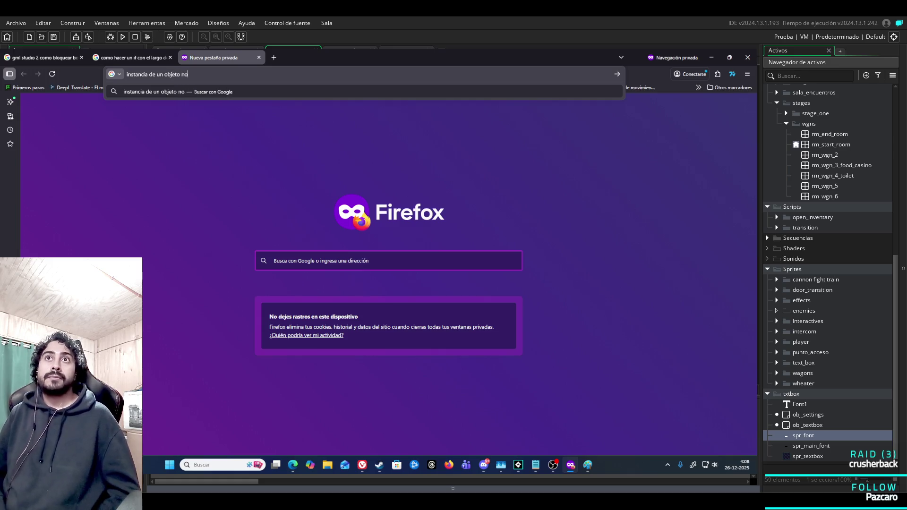
pyautogui.write(' se ve')
pyautogui.press('Return')
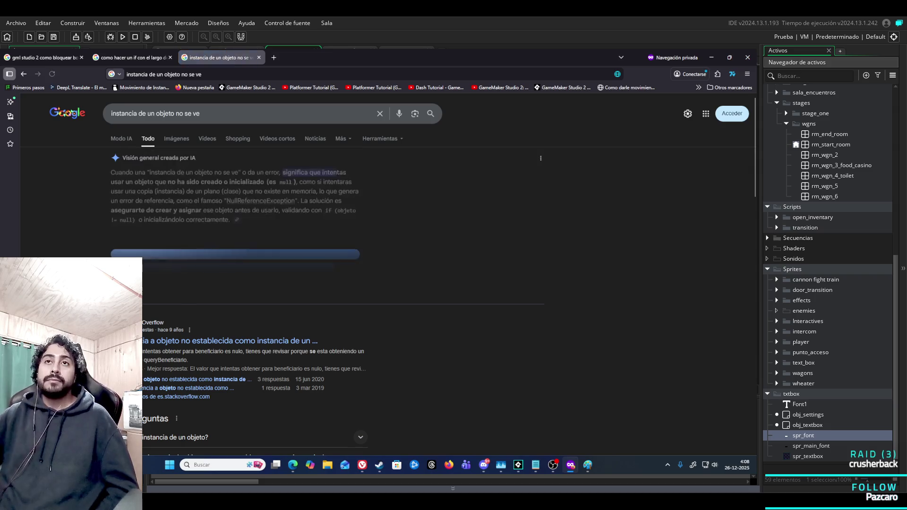
# Refine the search to 'instancia de un objeto no se ve en la room en game maker studio 2' and return to GameMaker
pyautogui.click(230, 117)
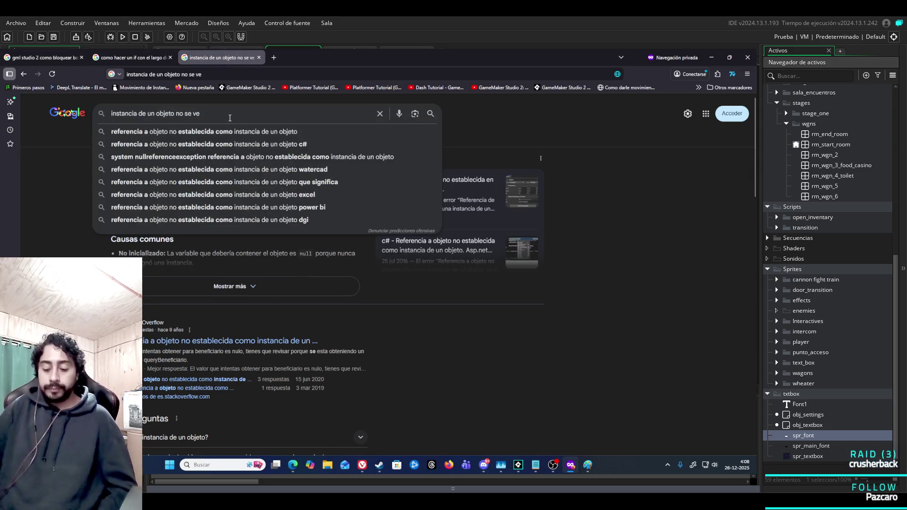
pyautogui.write(' en la roo')
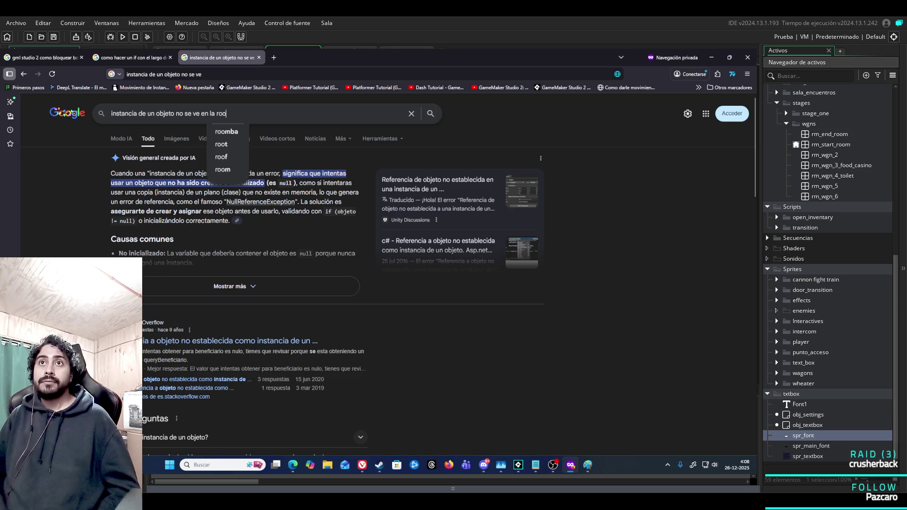
pyautogui.write('m en g')
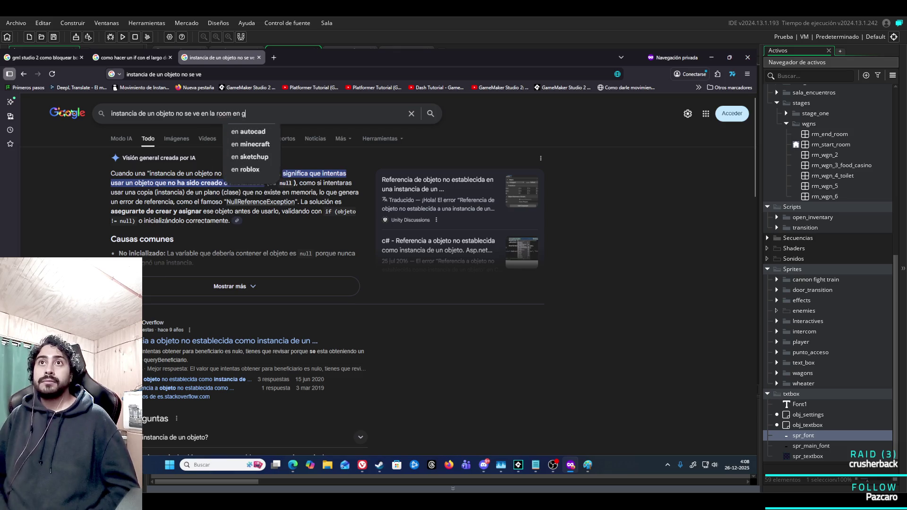
pyautogui.write('ame maker ')
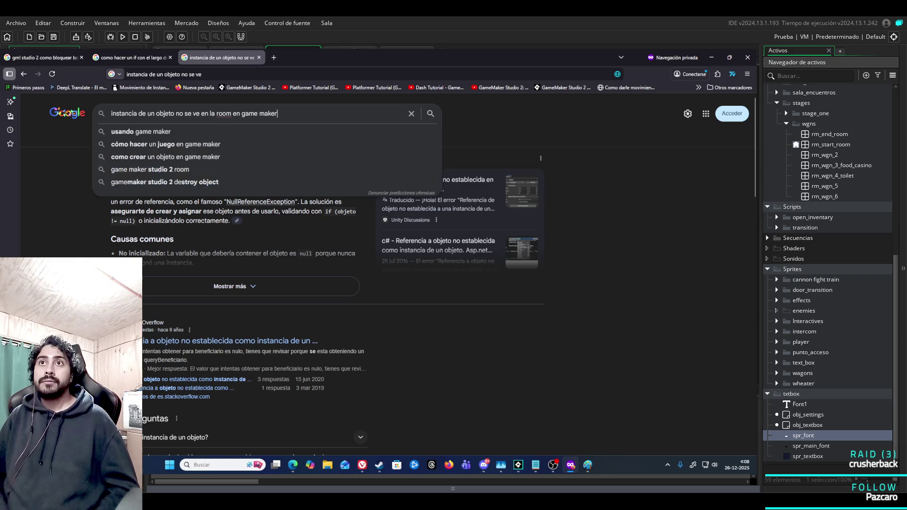
pyautogui.write('studio 2')
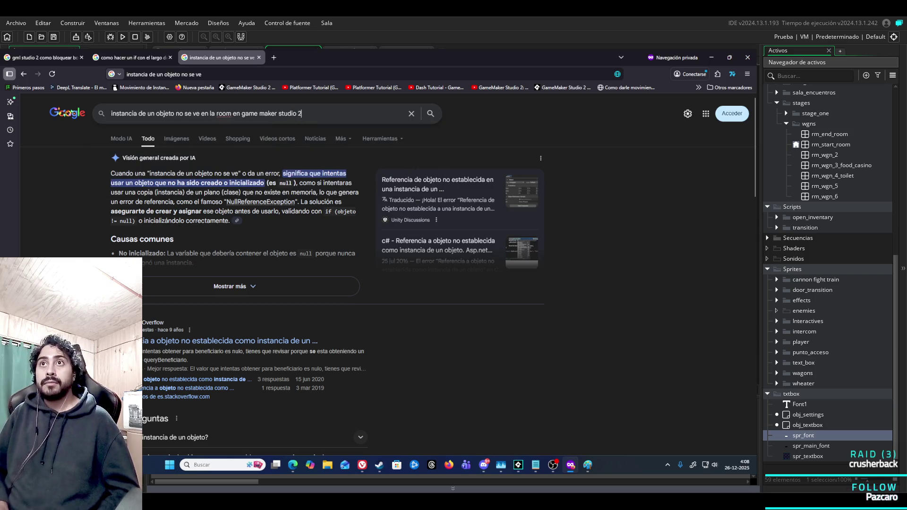
pyautogui.press('Return')
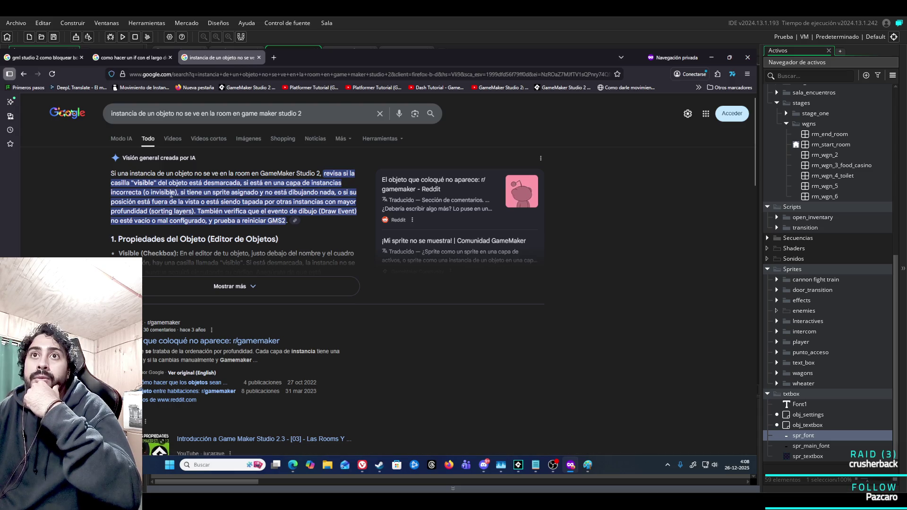
pyautogui.click(518, 465)
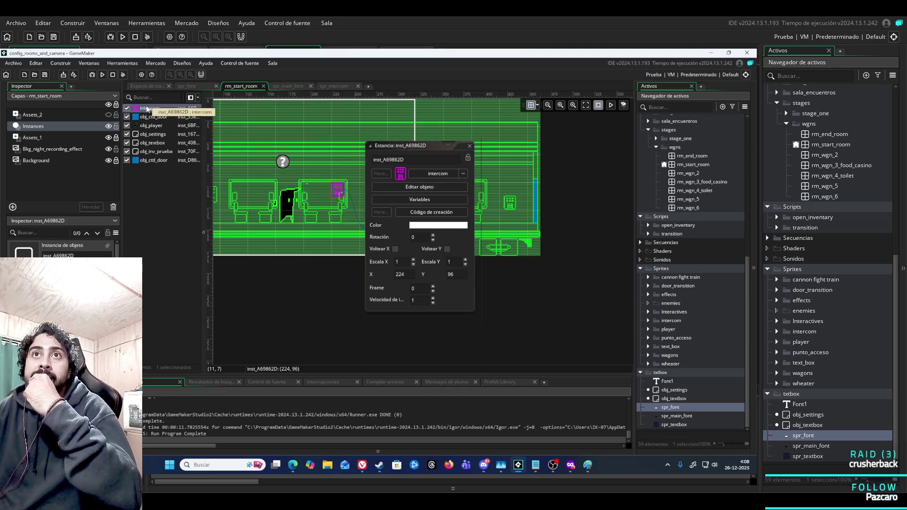
# Toggle the intercom's visibility, widen the instance list, and scroll the Asset Browser up to Objetos
pyautogui.click(126, 108)
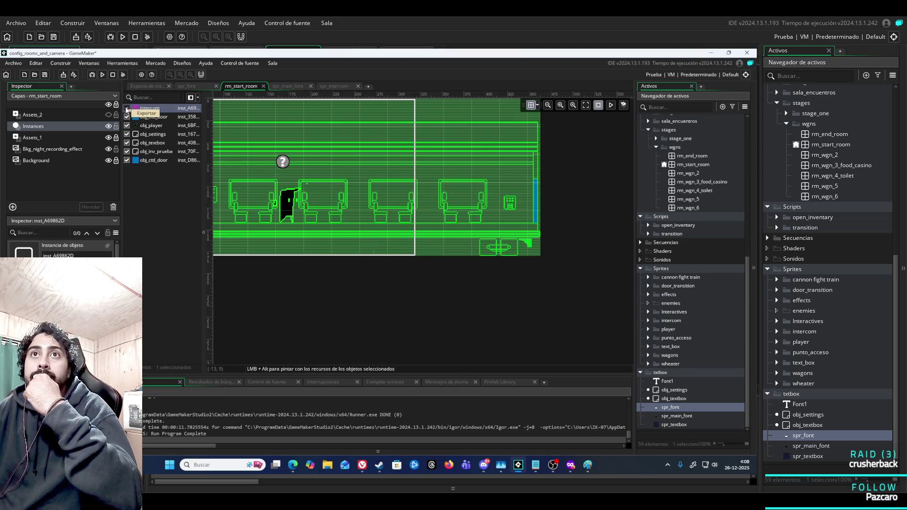
pyautogui.click(127, 108)
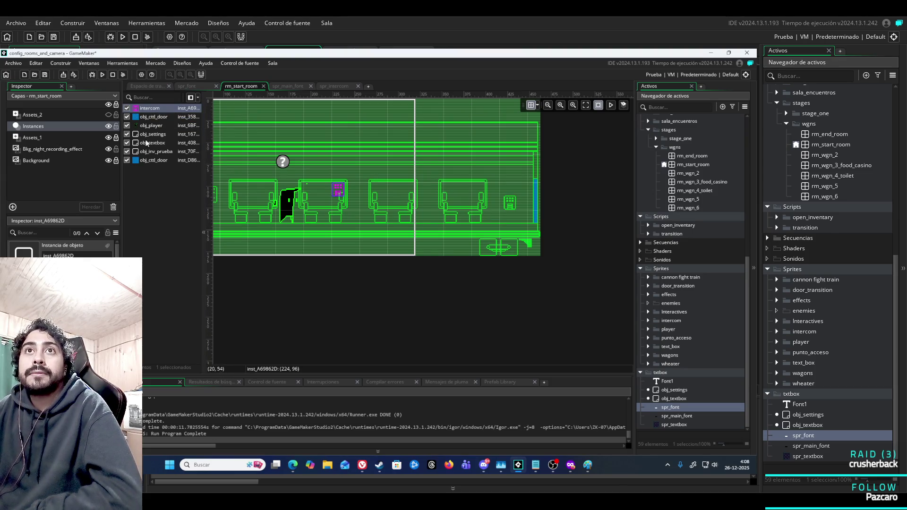
pyautogui.moveTo(204, 206)
pyautogui.mouseDown()
pyautogui.moveTo(227, 206)
pyautogui.moveTo(215, 206)
pyautogui.mouseUp()
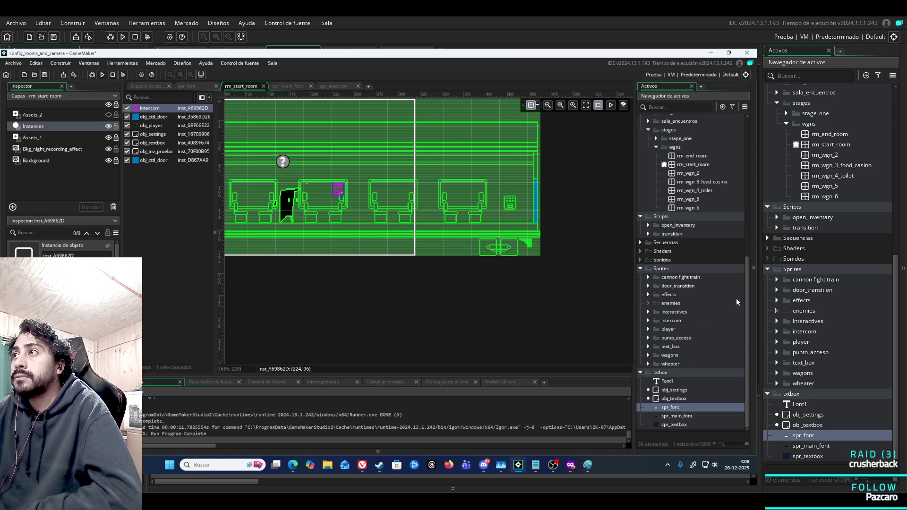
pyautogui.moveTo(747, 287); pyautogui.dragTo(748, 170)
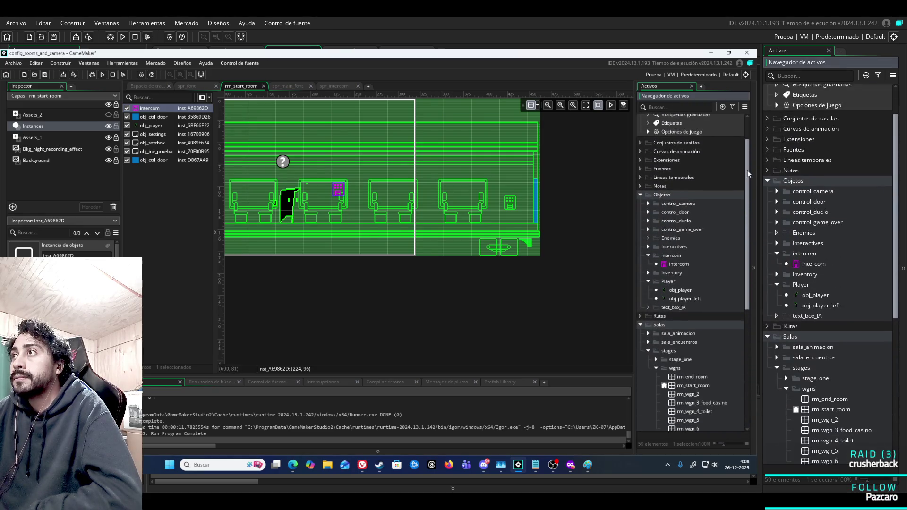
# Open the intercom object, make it Sólido, and test-run the game
pyautogui.doubleClick(672, 265)
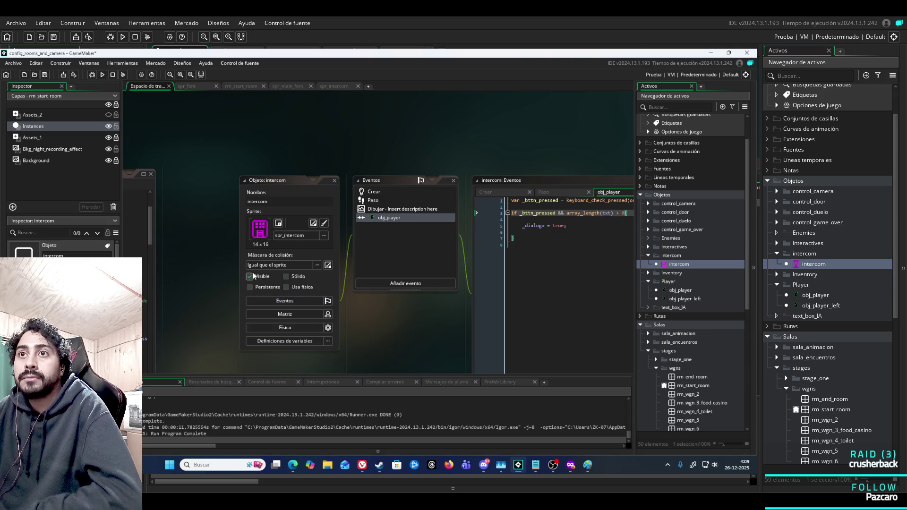
pyautogui.click(286, 276)
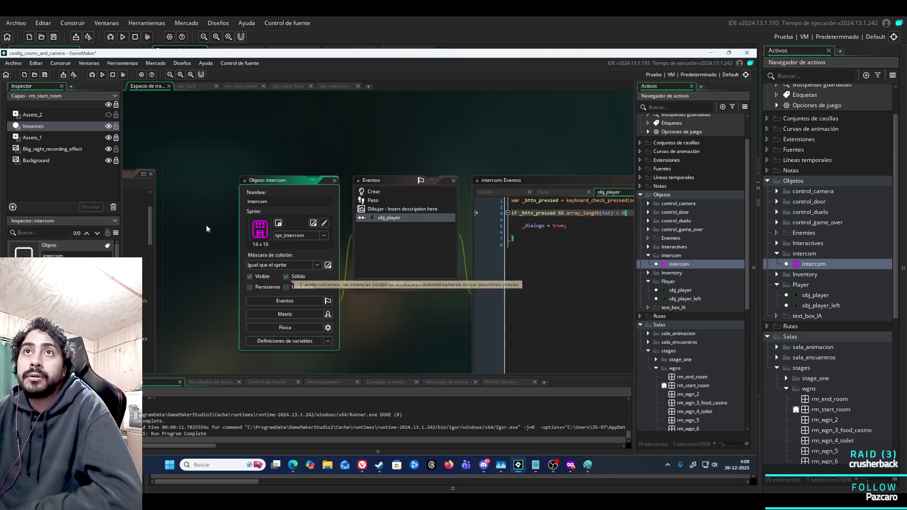
pyautogui.click(101, 75)
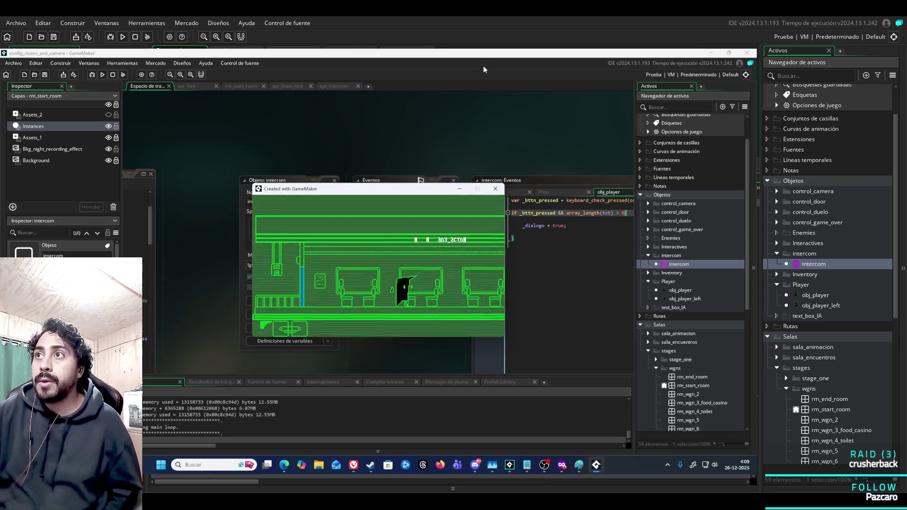
pyautogui.click(495, 189)
# Uncheck Sólido, retest walking toward the intercom, then switch off Persistente and Visible
pyautogui.click(286, 276)
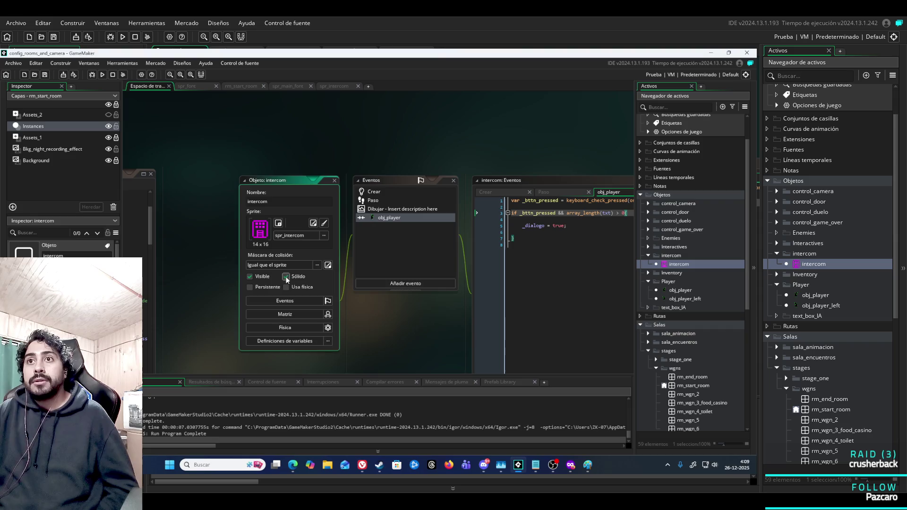
pyautogui.click(286, 276)
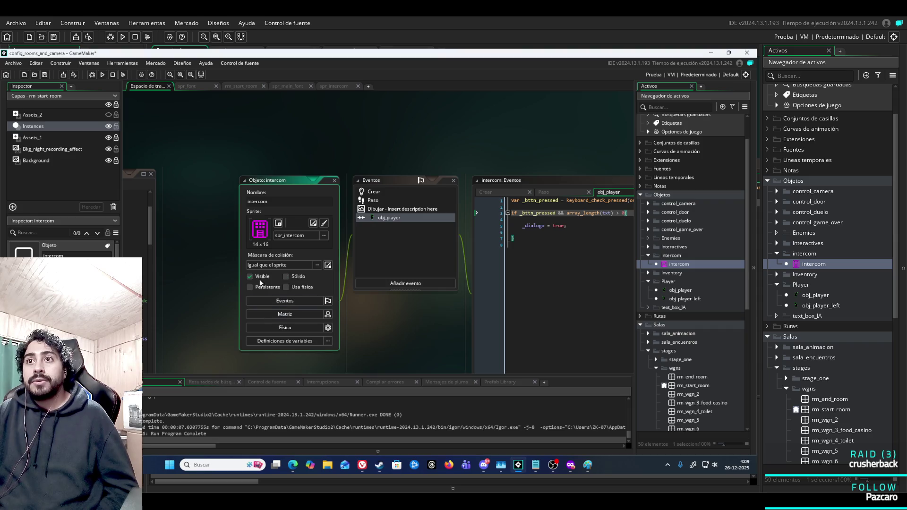
pyautogui.click(103, 74)
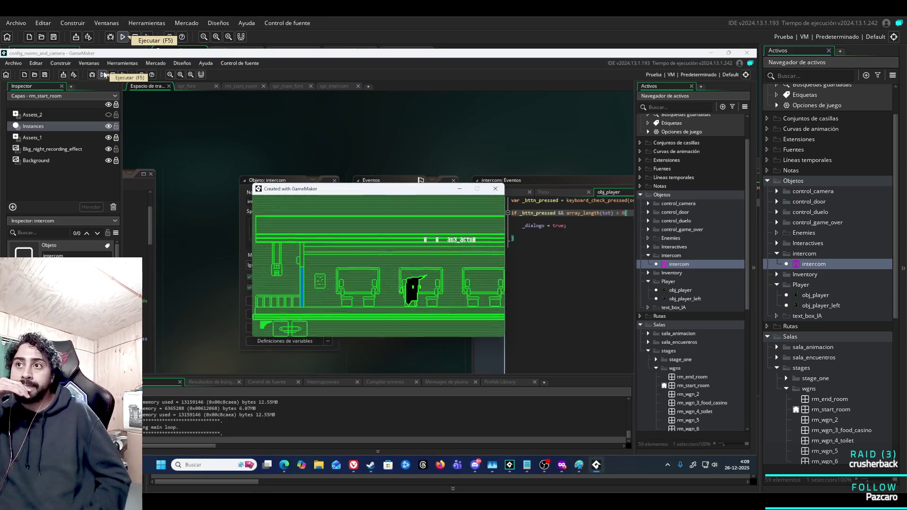
pyautogui.press('Right')
pyautogui.press('Left')
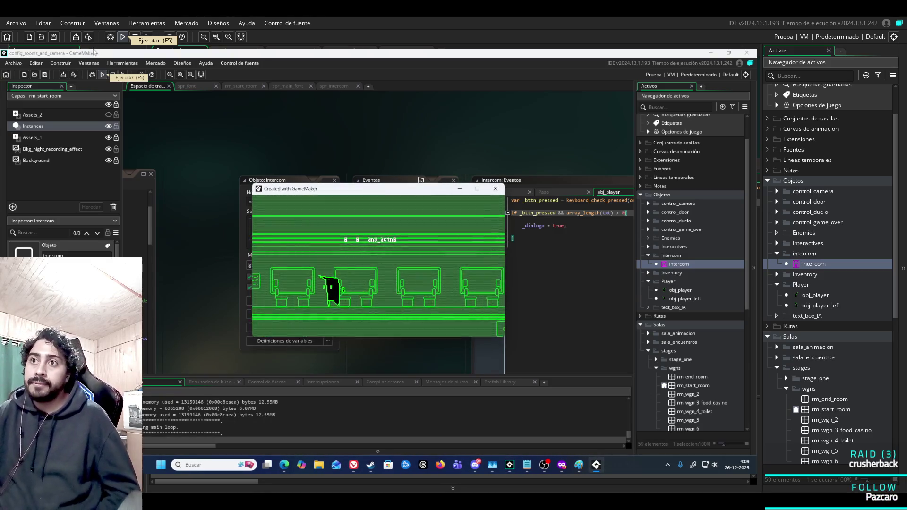
pyautogui.click(495, 188)
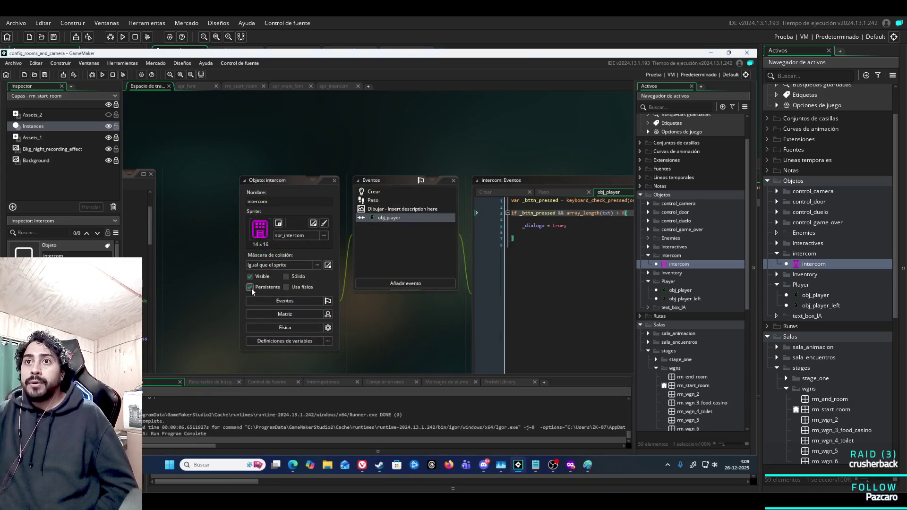
pyautogui.click(251, 288)
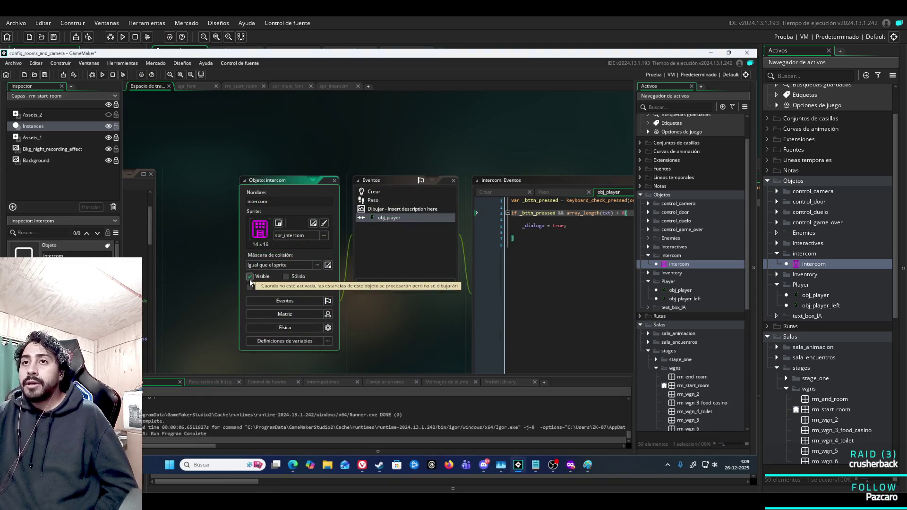
pyautogui.click(422, 346)
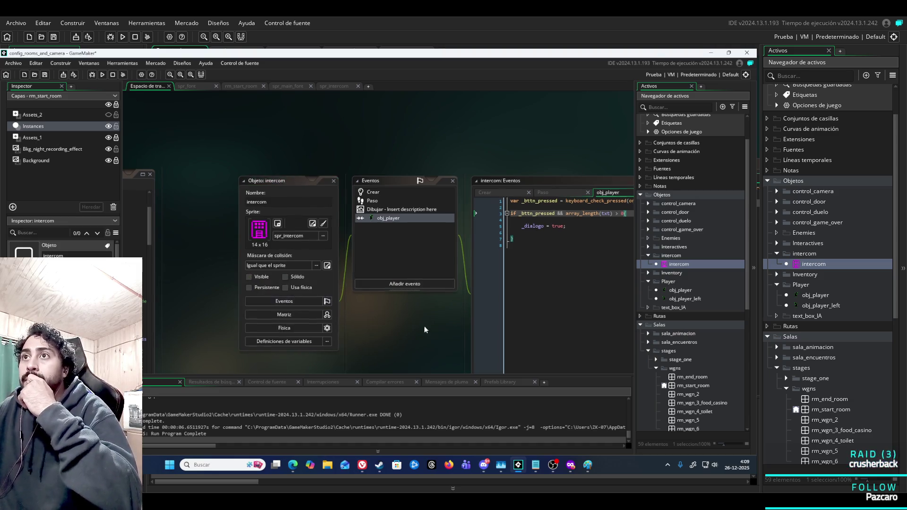
# Review the intercom's Create, Step, Draw and obj_player collision code
pyautogui.moveTo(424, 329); pyautogui.dragTo(207, 293)
pyautogui.click(345, 153)
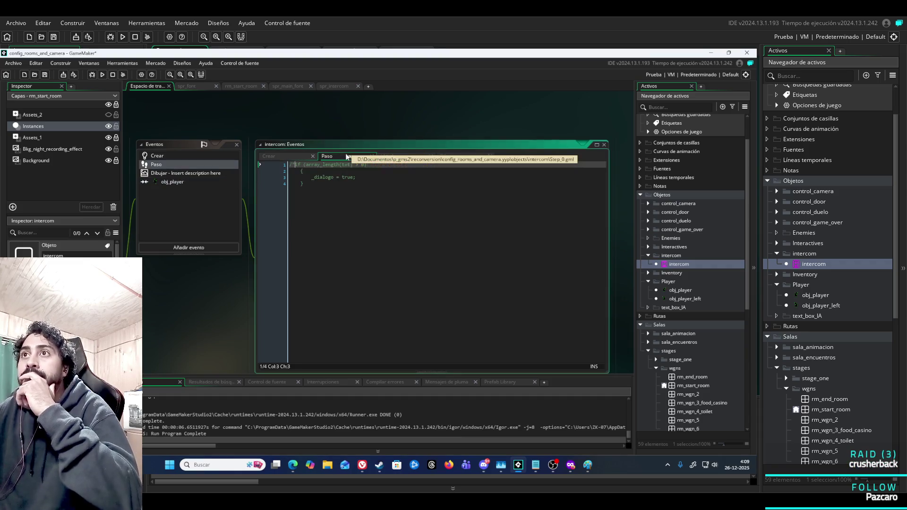
pyautogui.click(287, 155)
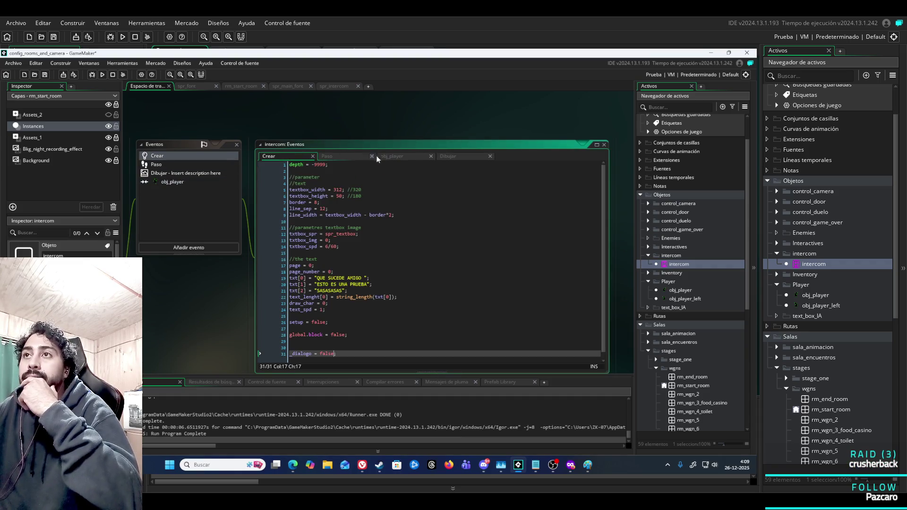
pyautogui.click(415, 158)
pyautogui.click(468, 156)
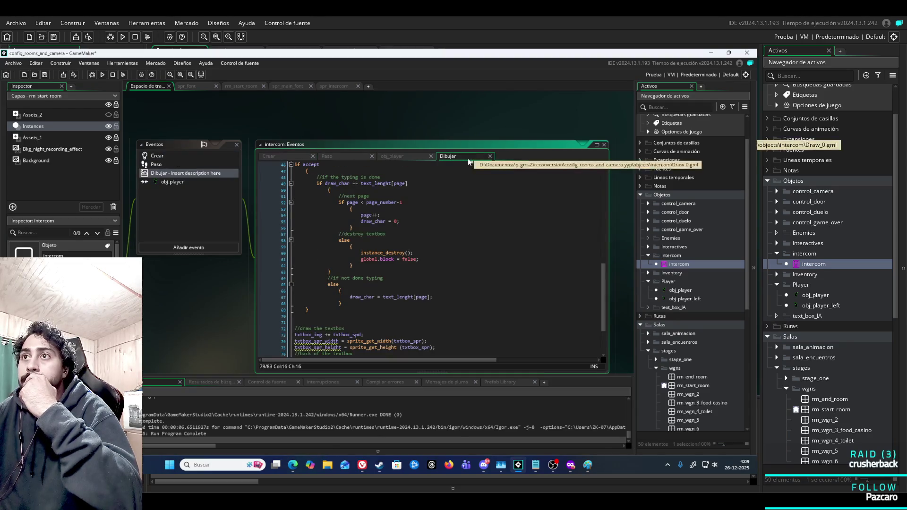
pyautogui.click(347, 158)
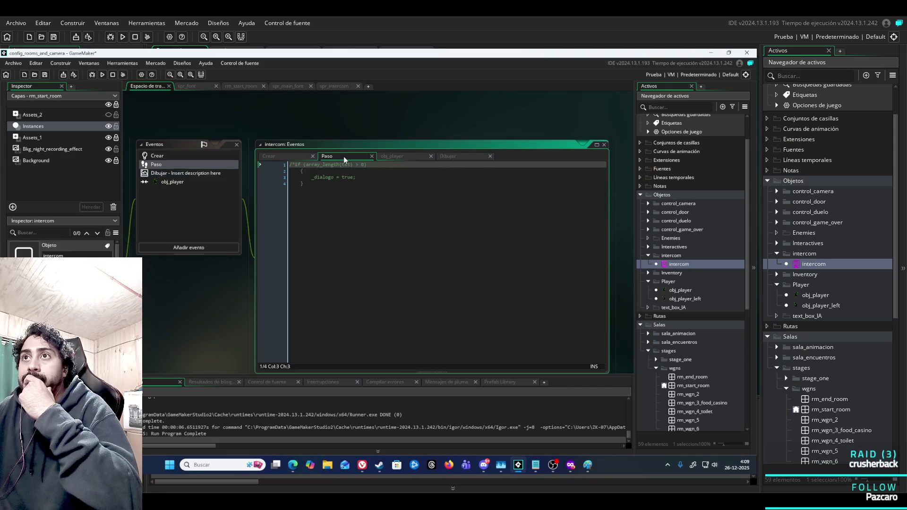
pyautogui.click(382, 157)
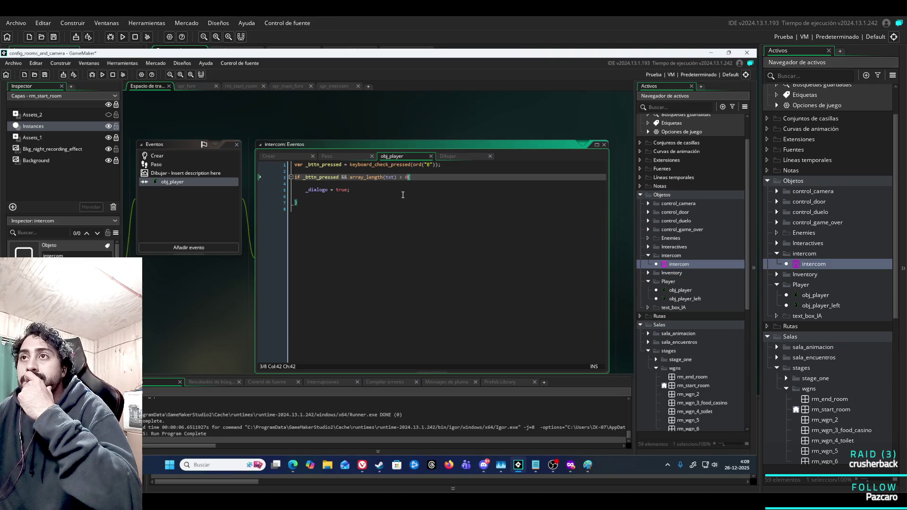
pyautogui.click(452, 161)
pyautogui.scroll(15, 426, 267)
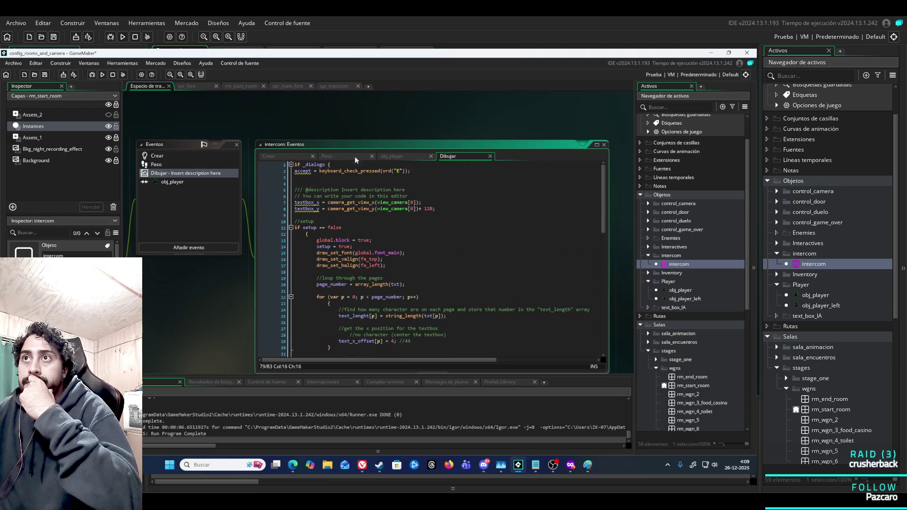
pyautogui.click(399, 156)
pyautogui.click(448, 156)
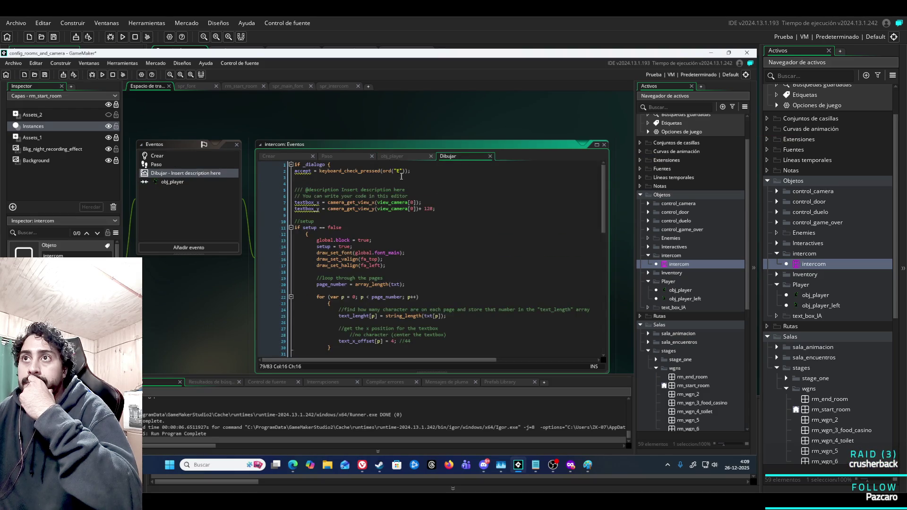
# Append else { _dialogo = false } after the Draw code's final brace, then save and run
pyautogui.doubleClick(315, 165)
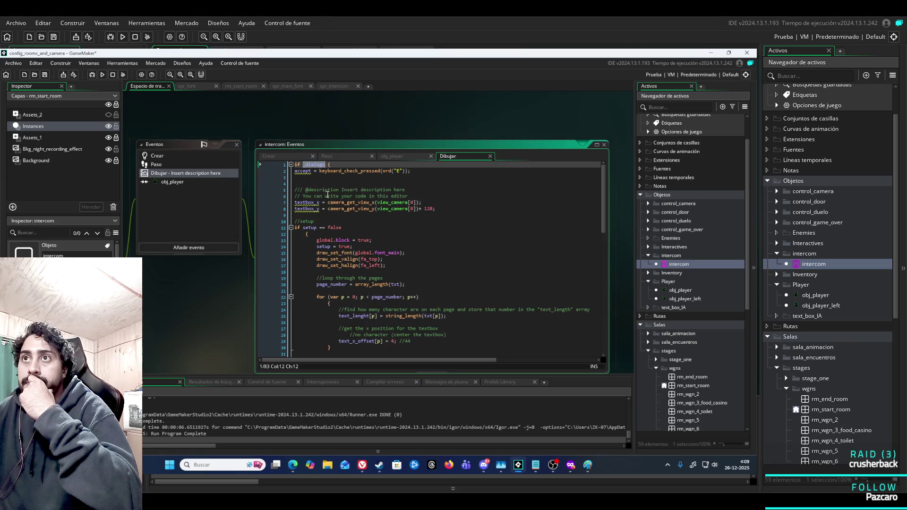
pyautogui.scroll(-15, 328, 194)
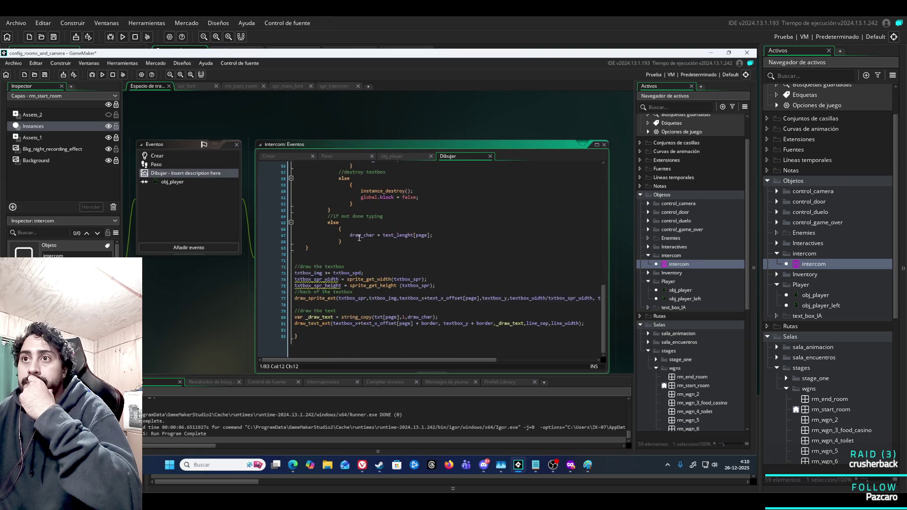
pyautogui.click(313, 337)
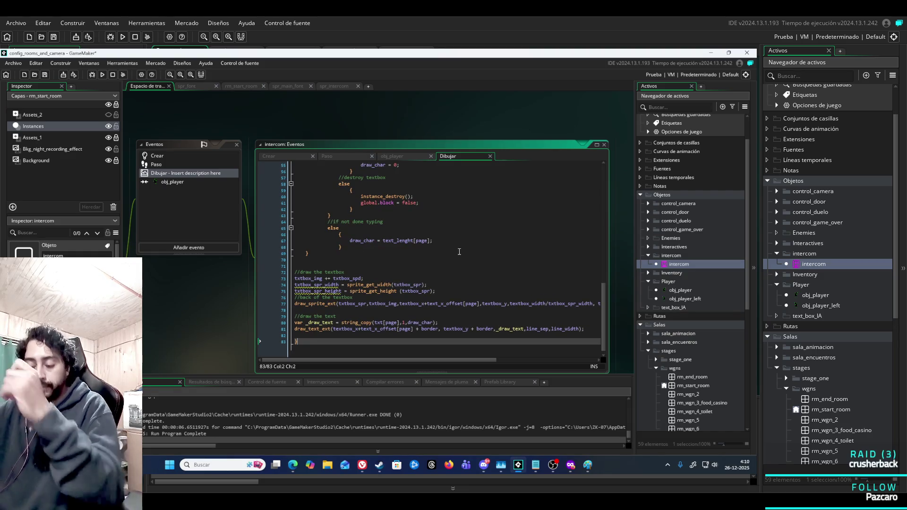
pyautogui.press('Return')
pyautogui.write('fals')
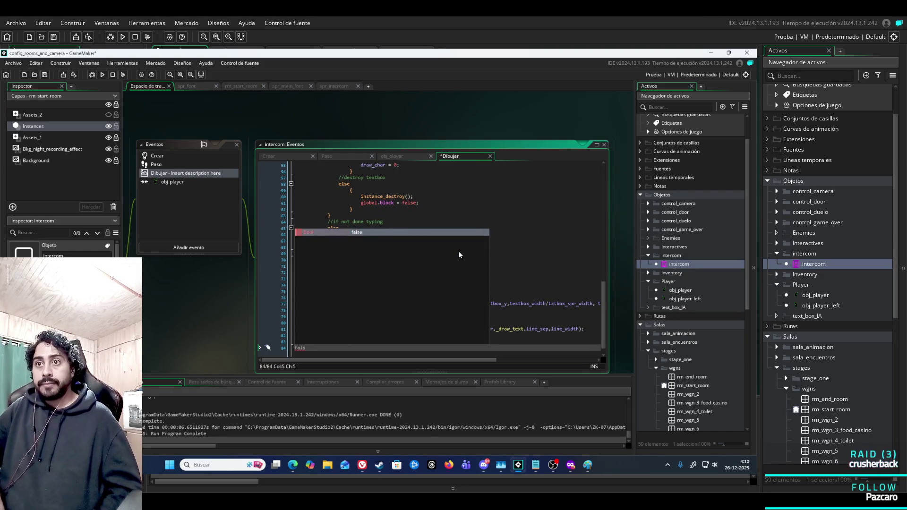
pyautogui.press('BackSpace')
pyautogui.press('BackSpace')
pyautogui.press('BackSpace')
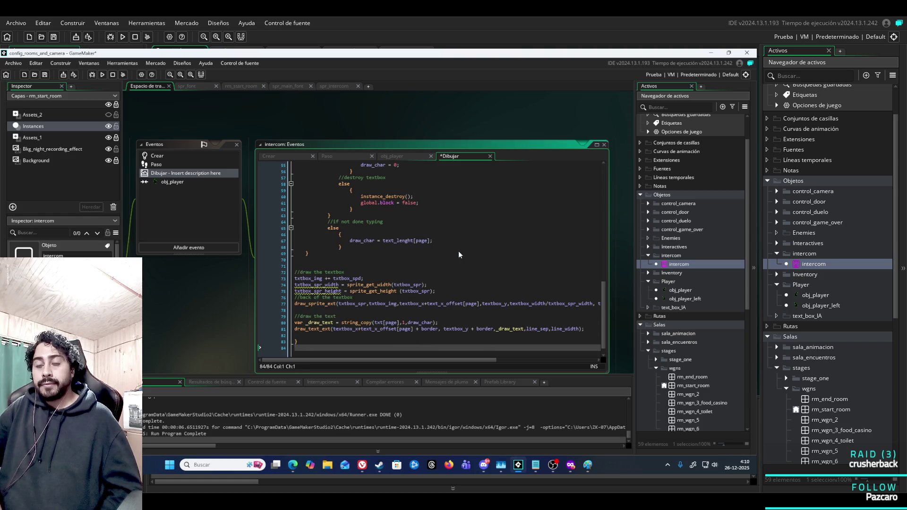
pyautogui.press('Left')
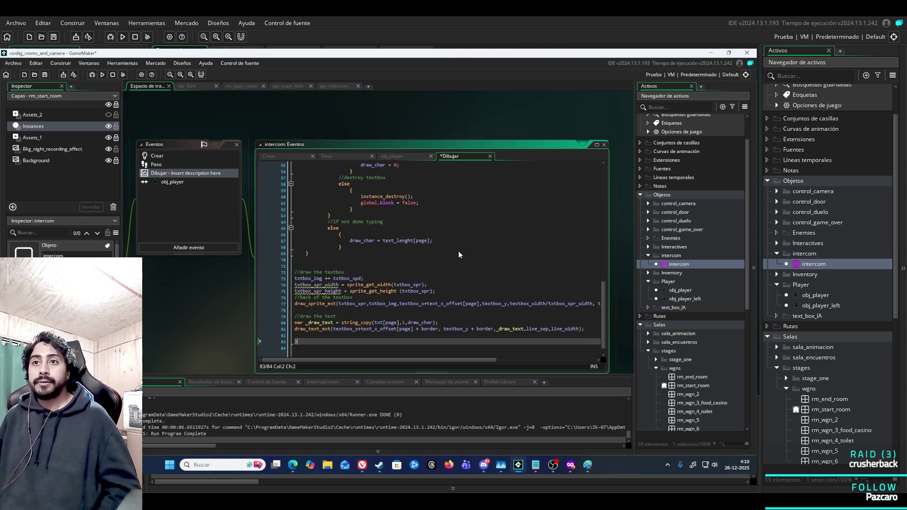
pyautogui.write('else{}')
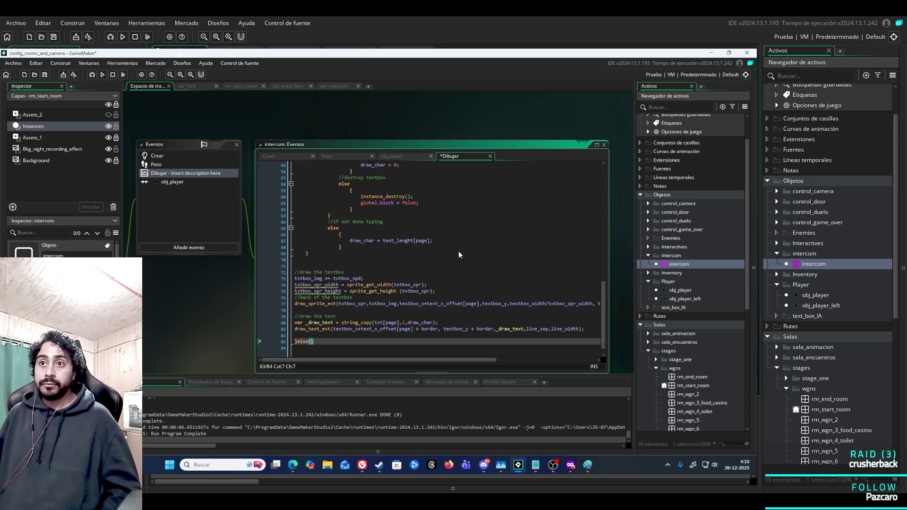
pyautogui.press('Return')
pyautogui.write('{')
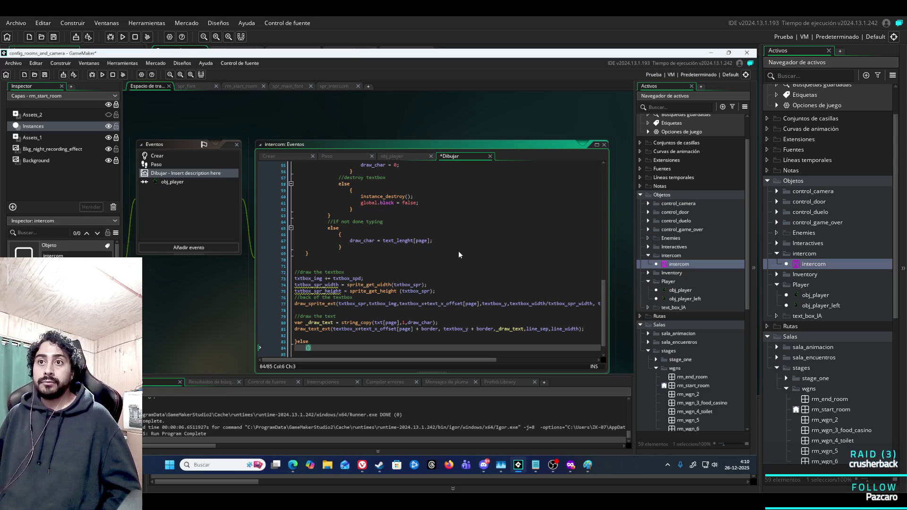
pyautogui.press('Return')
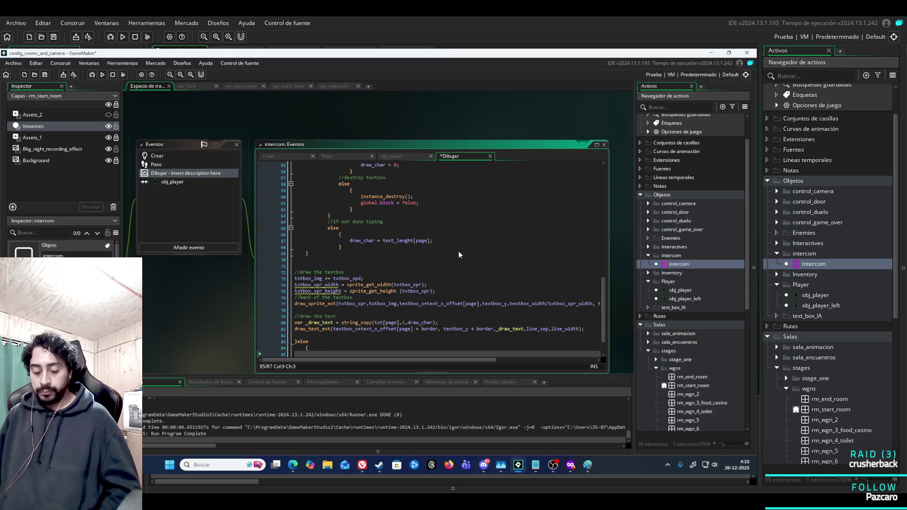
pyautogui.hotkey('ctrl', 'space')
pyautogui.press('Escape')
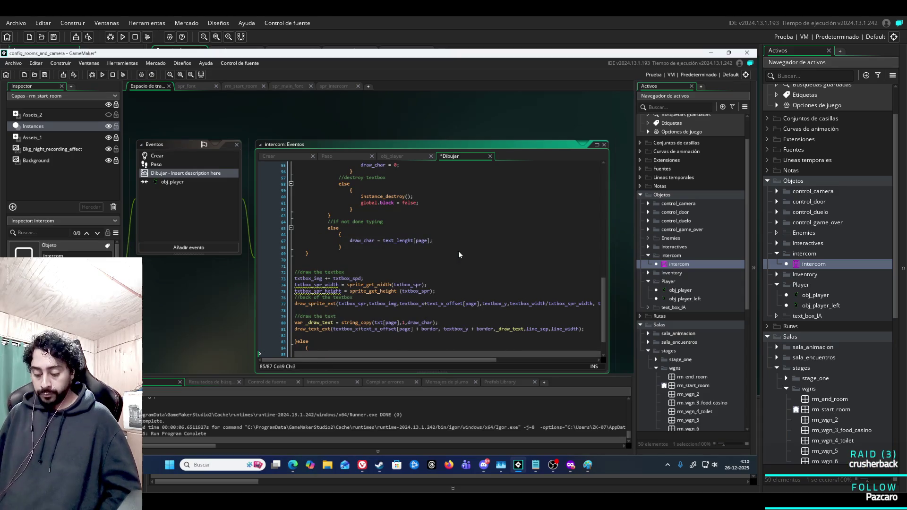
pyautogui.write('_dialo')
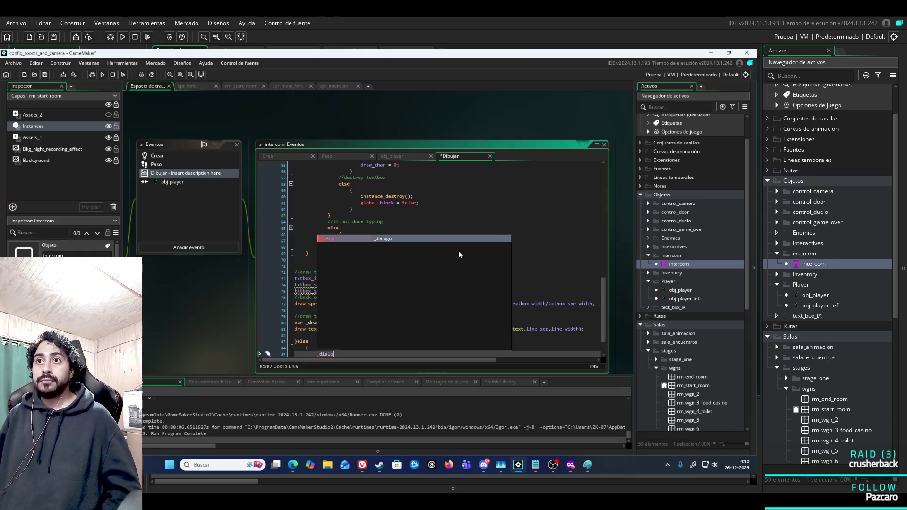
pyautogui.write('go = false;')
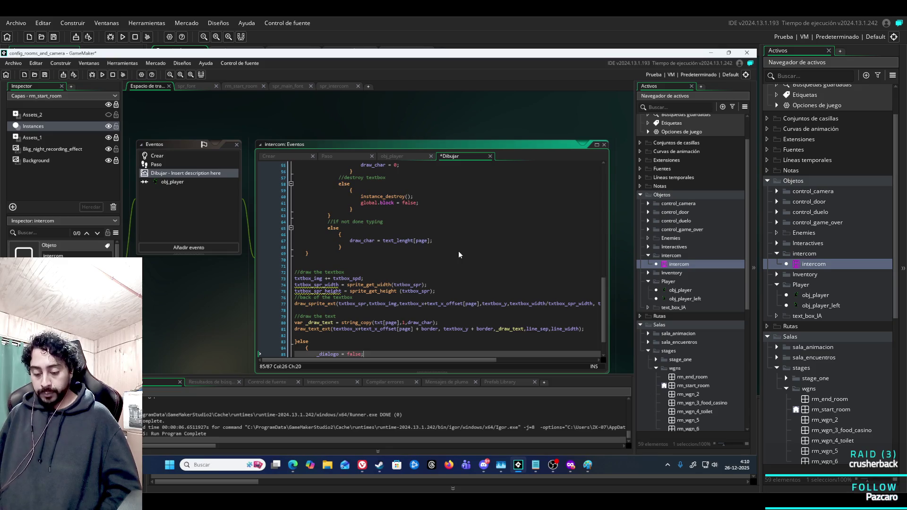
pyautogui.press('F5')
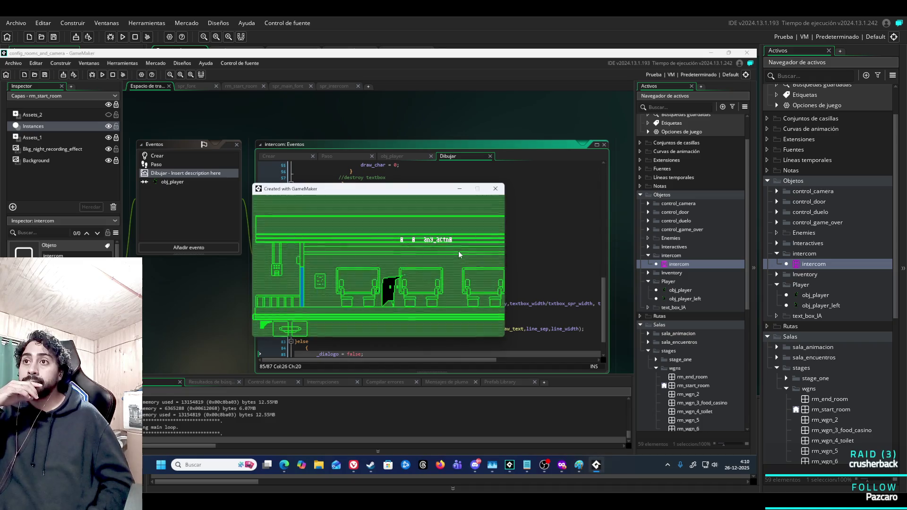
# Walk the player right, left, then right toward the intercom, and return to rm_start_room
pyautogui.press('Right')
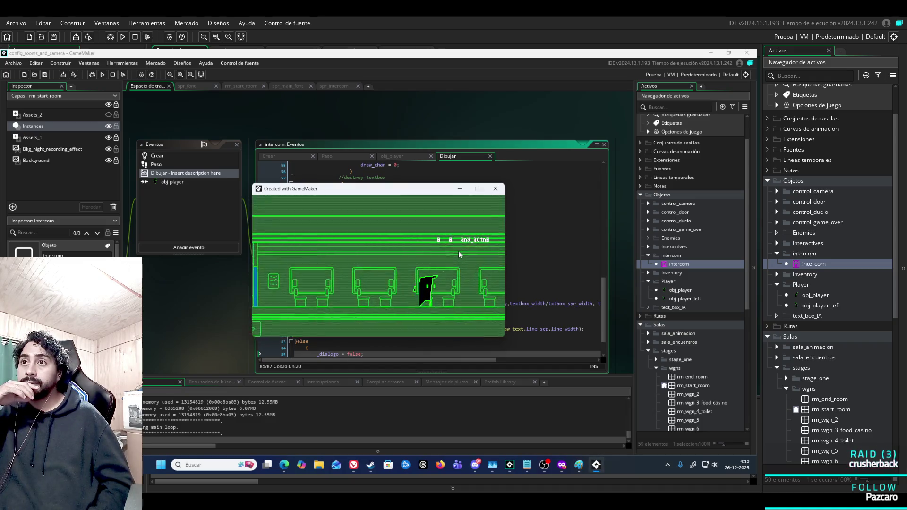
pyautogui.press('Left')
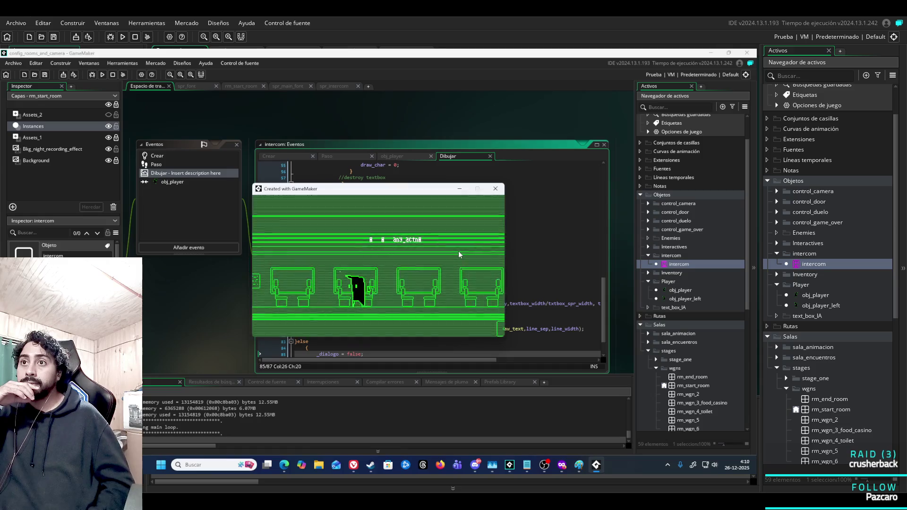
pyautogui.press('Right')
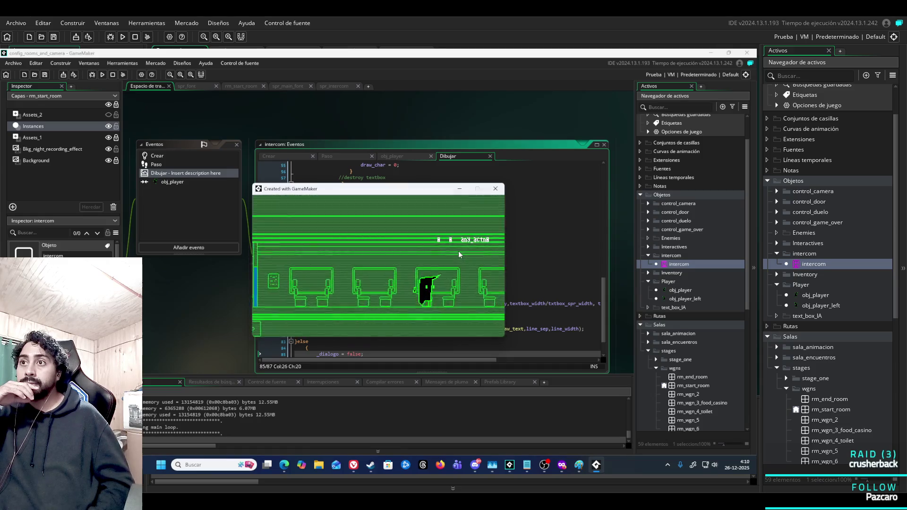
pyautogui.press('Right')
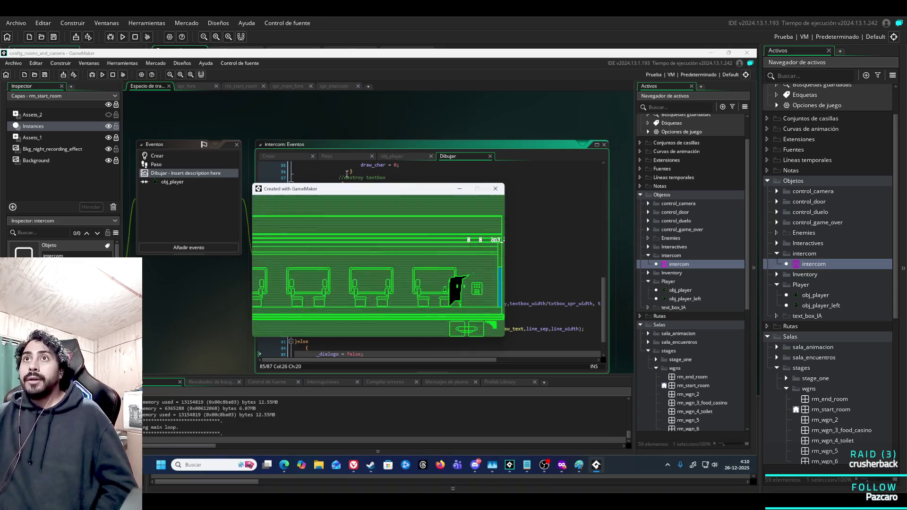
pyautogui.click(240, 87)
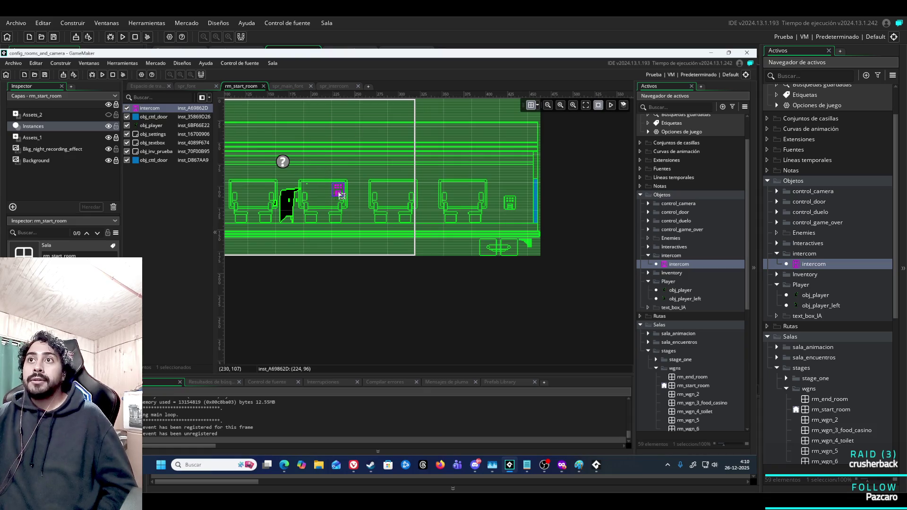
# Stop the game, drag the intercom right to (352, 128) by the fourth chair, and retest
pyautogui.click(115, 75)
pyautogui.click(339, 190)
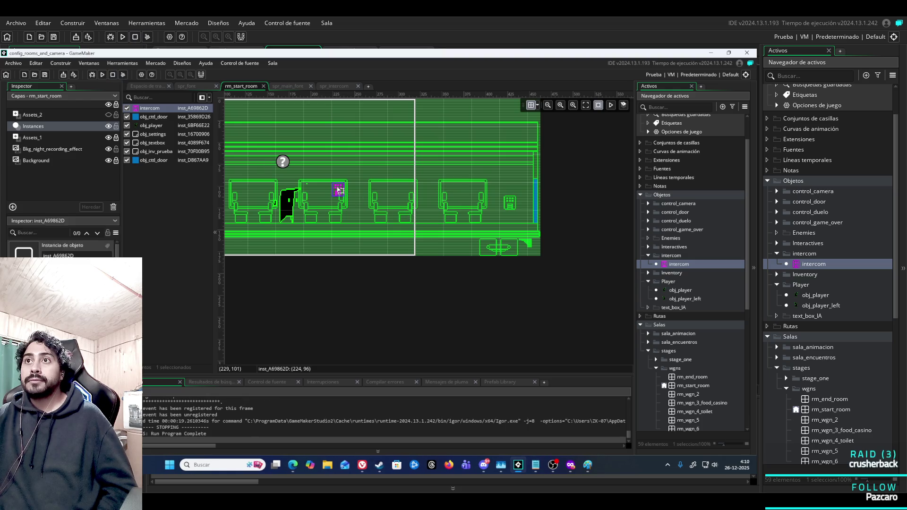
pyautogui.moveTo(364, 206); pyautogui.dragTo(386, 211)
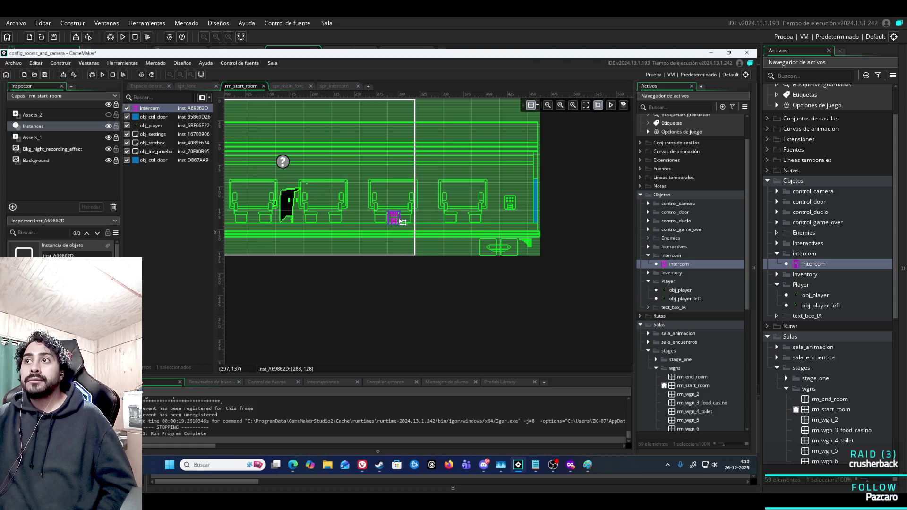
pyautogui.moveTo(402, 222); pyautogui.dragTo(471, 225)
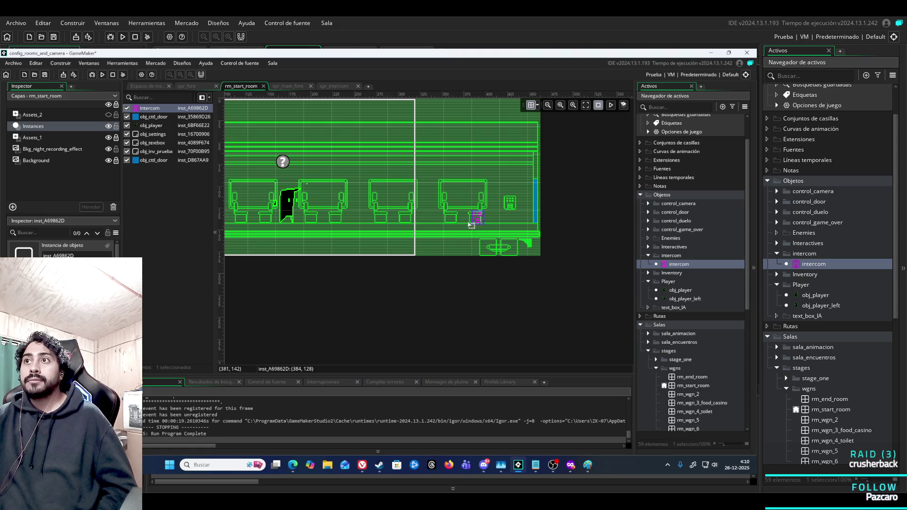
pyautogui.click(104, 74)
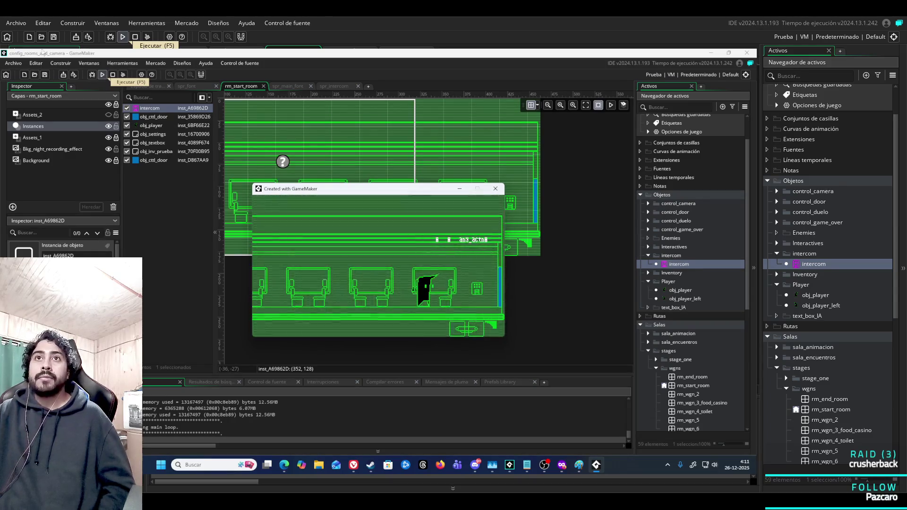
pyautogui.press('Escape')
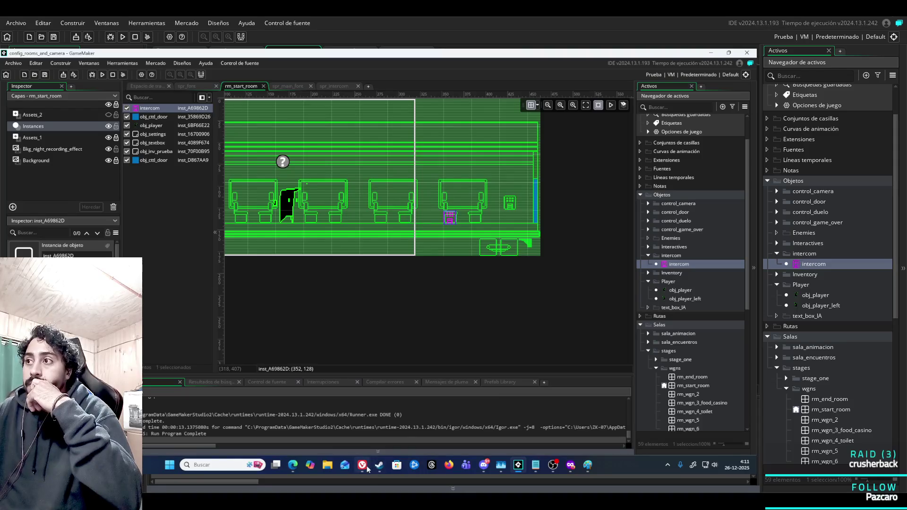
# Delete the 'else {' line and the leftover blank line so _dialogo = false follows the brace
pyautogui.doubleClick(679, 264)
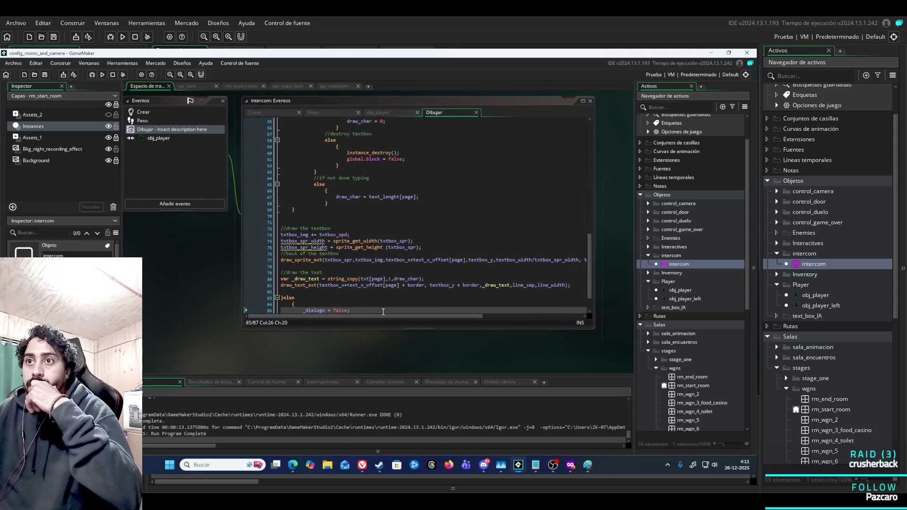
pyautogui.moveTo(383, 312); pyautogui.dragTo(319, 310)
pyautogui.scroll(-2, 313, 288)
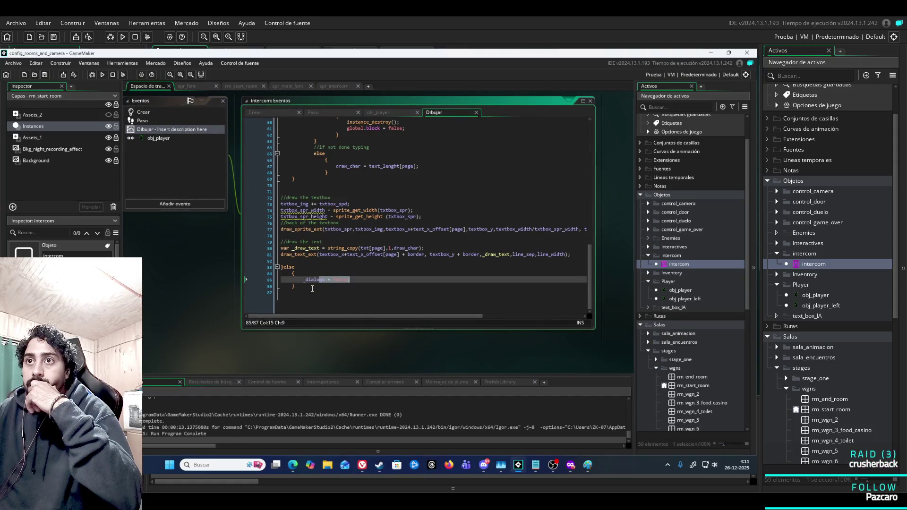
pyautogui.scroll(1, 312, 288)
pyautogui.click(306, 285)
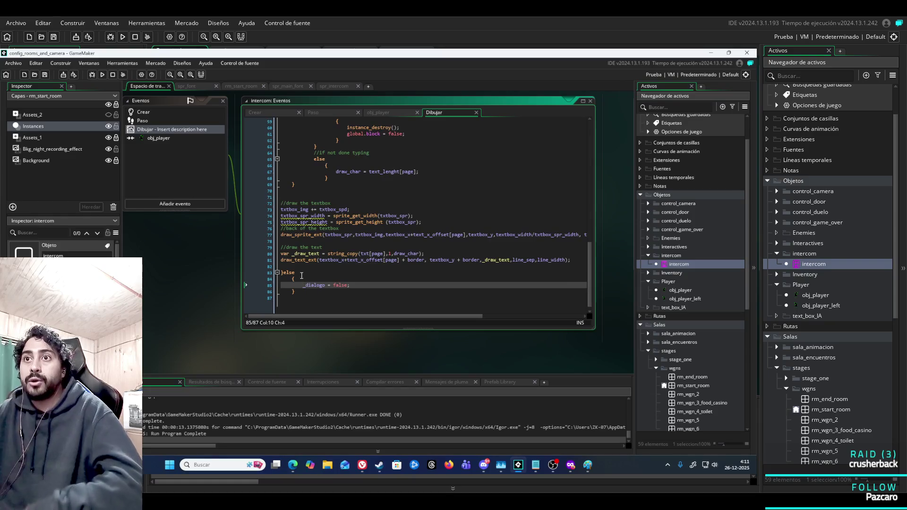
pyautogui.doubleClick(289, 273)
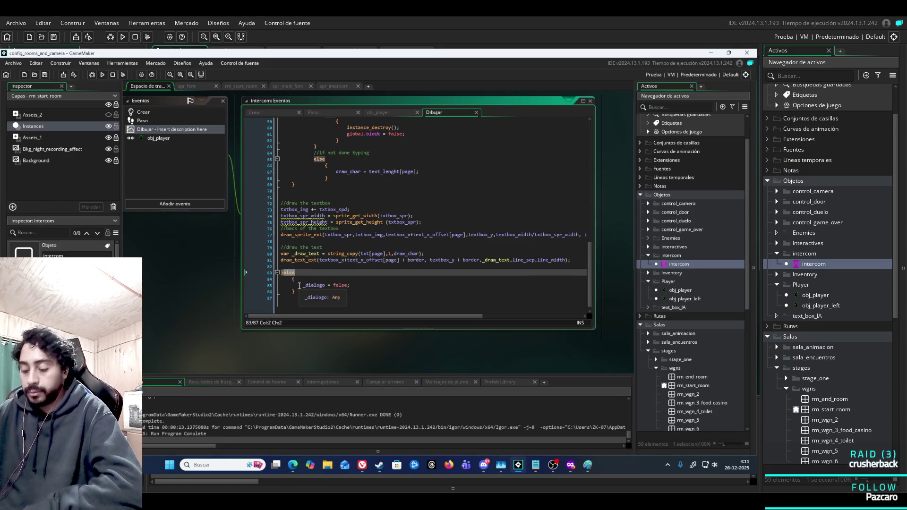
pyautogui.press('Delete')
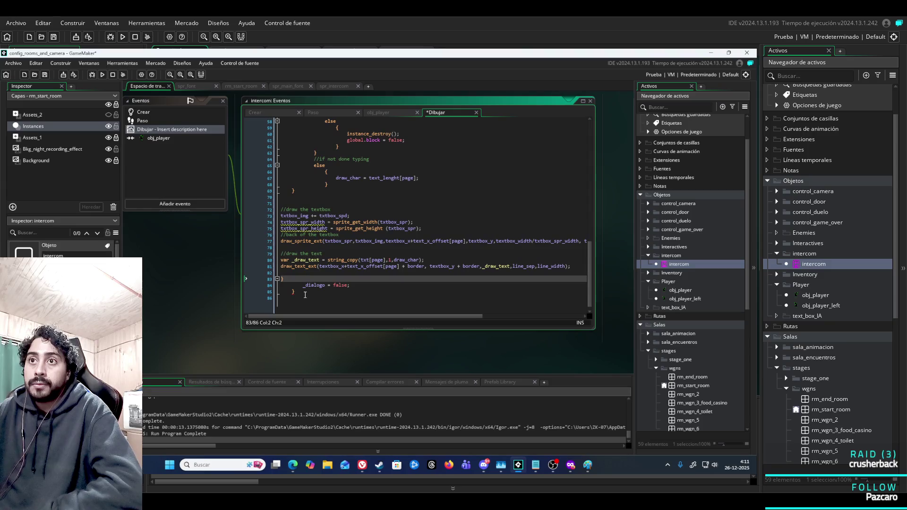
pyautogui.click(319, 294)
pyautogui.press('BackSpace')
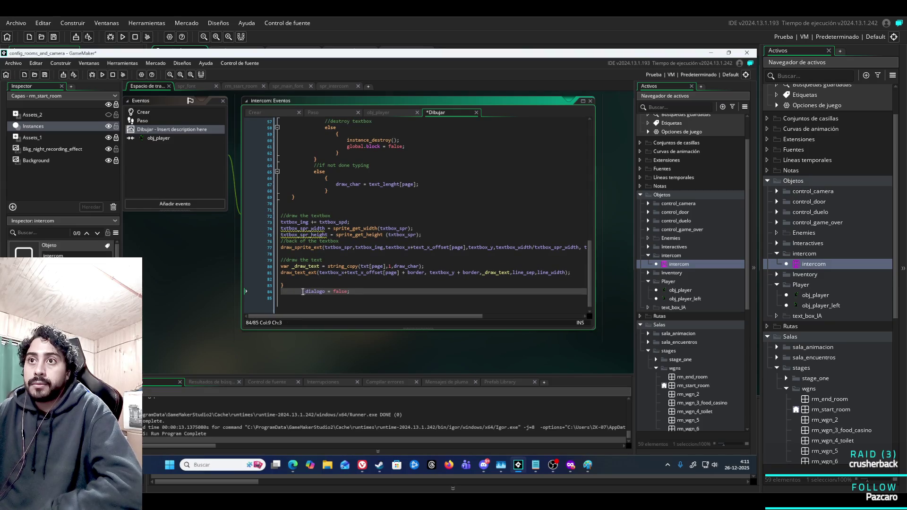
# Test-run the game walking near the intercom, then select the _dialogo = false; line
pyautogui.press('F5')
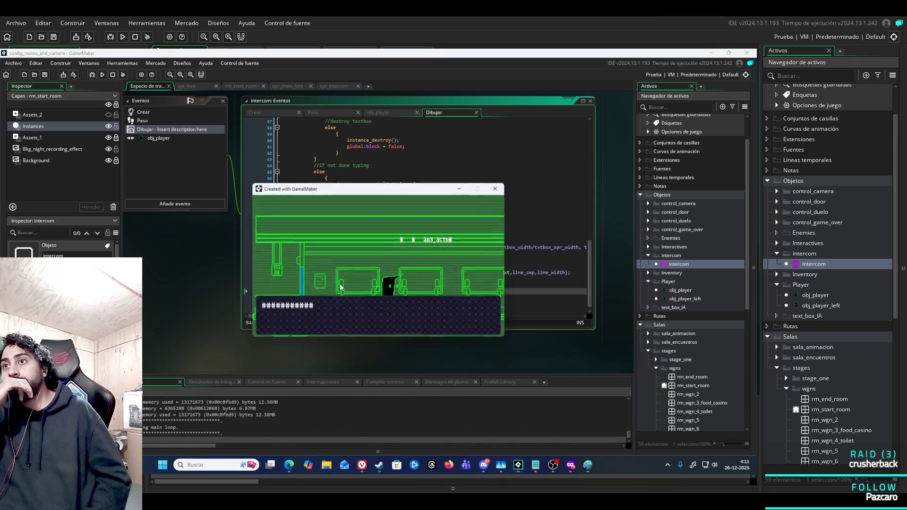
pyautogui.press('Right')
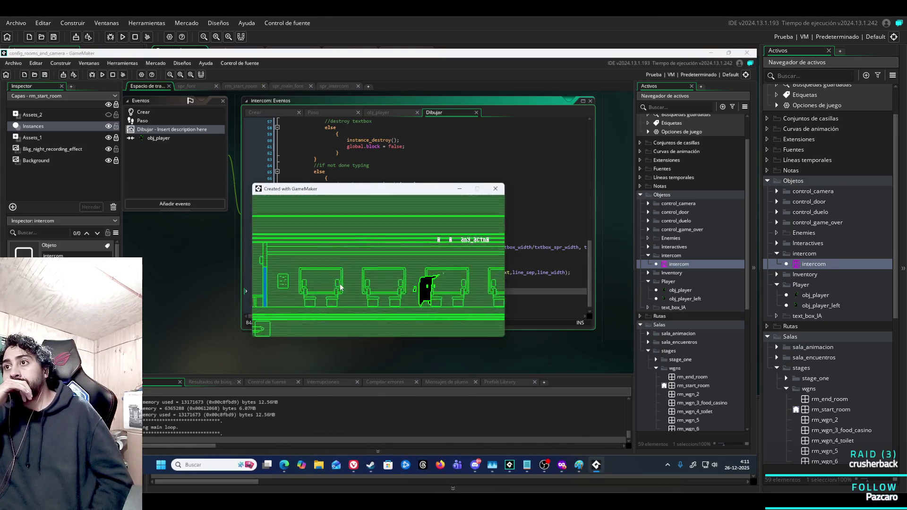
pyautogui.press('Left')
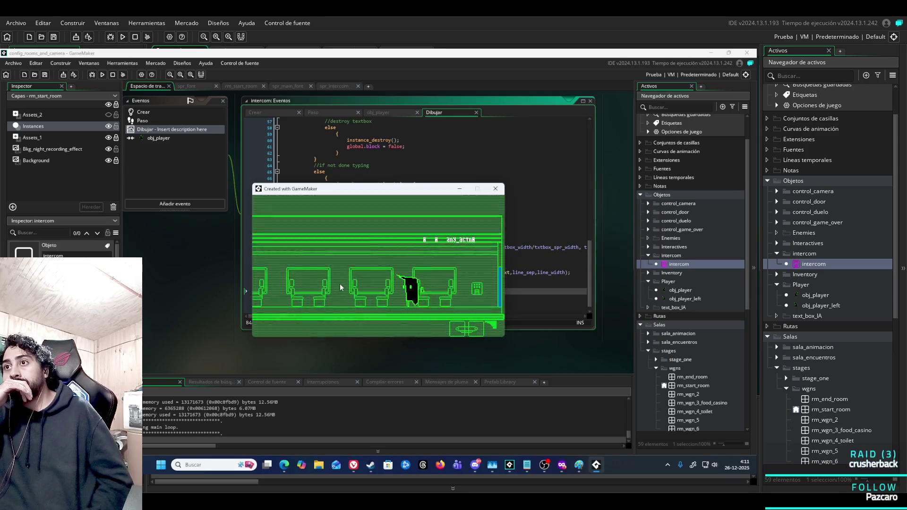
pyautogui.press('Right')
pyautogui.press('Left')
pyautogui.press('Left')
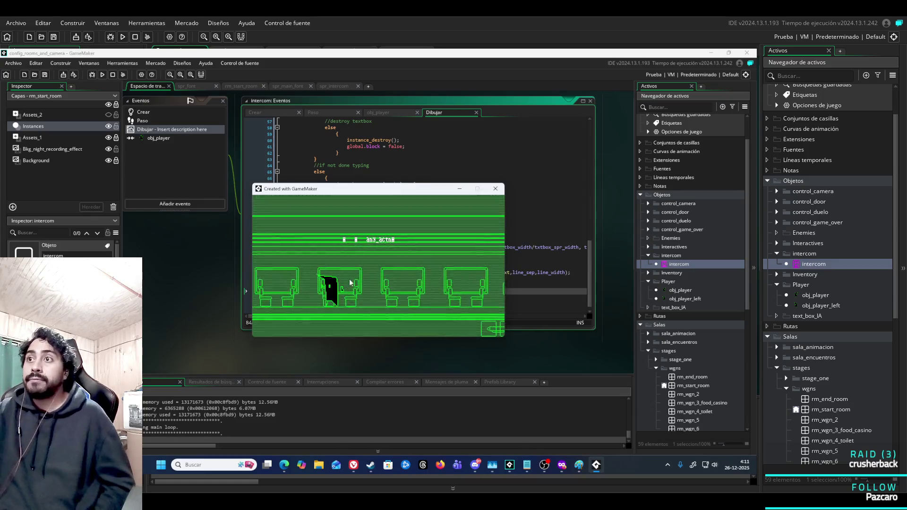
pyautogui.press('Escape')
pyautogui.moveTo(328, 292); pyautogui.dragTo(290, 293)
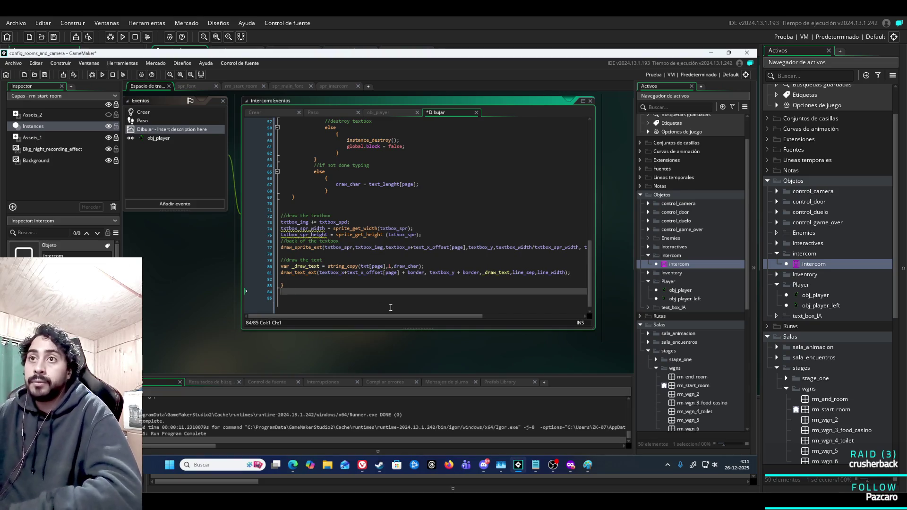
# Check the obj_player collision code that sets _dialogo on E, then return to rm_start_room
pyautogui.scroll(15, 372, 173)
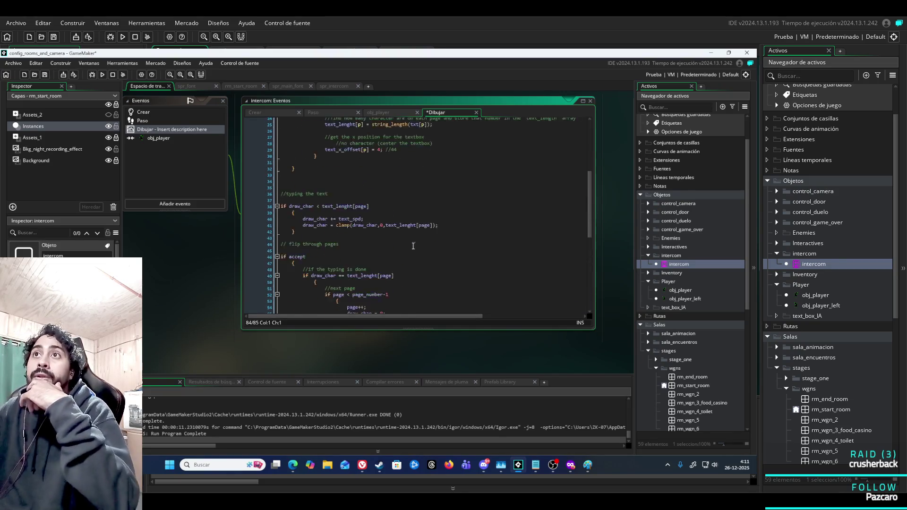
pyautogui.click(392, 112)
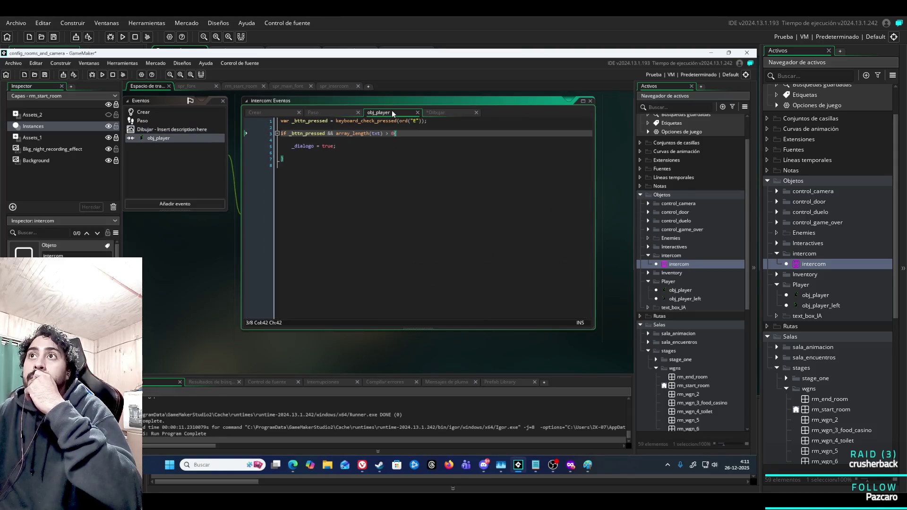
pyautogui.moveTo(204, 253)
pyautogui.mouseDown()
pyautogui.moveTo(377, 245)
pyautogui.moveTo(310, 272)
pyautogui.moveTo(236, 277)
pyautogui.mouseUp()
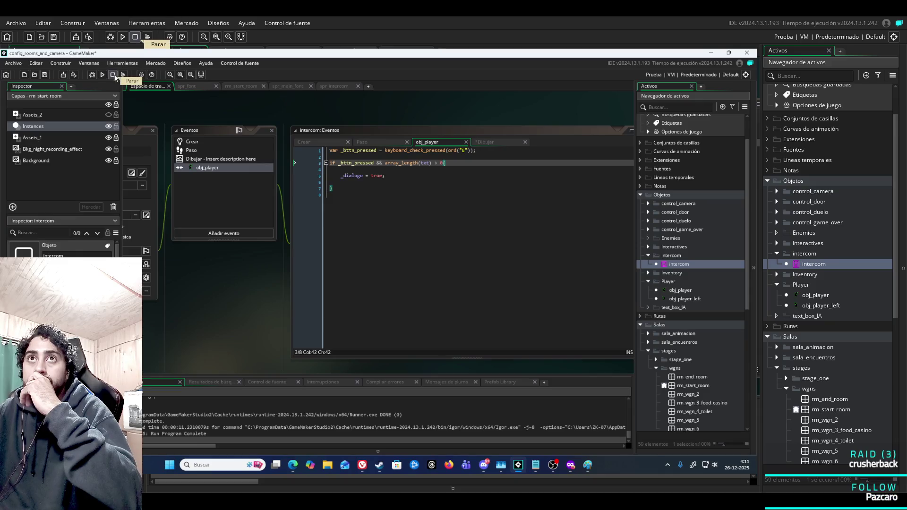
pyautogui.click(237, 86)
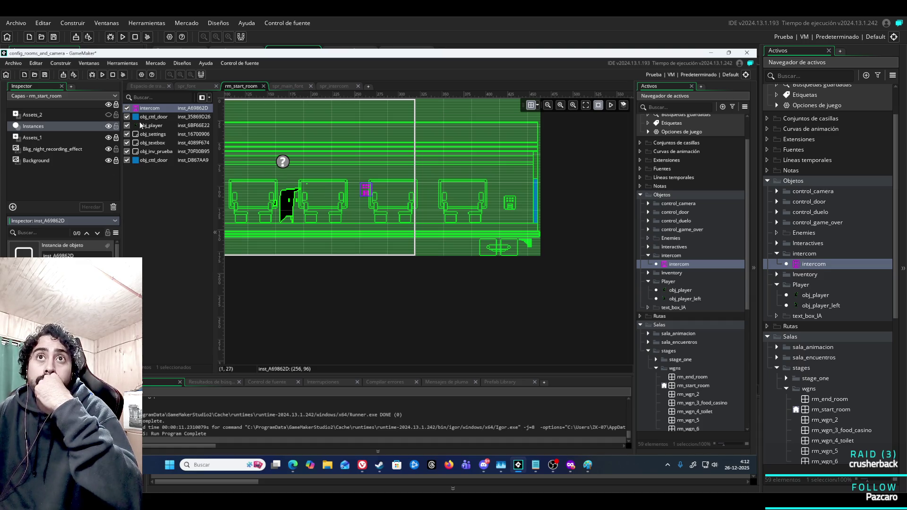
# Drag the intercom below obj_inv_prueba in the Instances list and run the game
pyautogui.moveTo(160, 109)
pyautogui.mouseDown()
pyautogui.moveTo(168, 162)
pyautogui.moveTo(172, 136)
pyautogui.mouseUp()
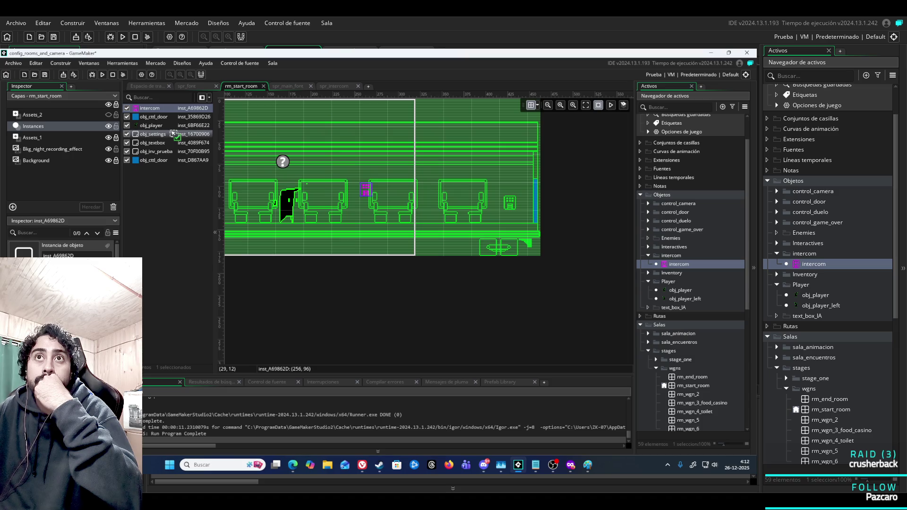
pyautogui.moveTo(173, 133); pyautogui.dragTo(169, 159)
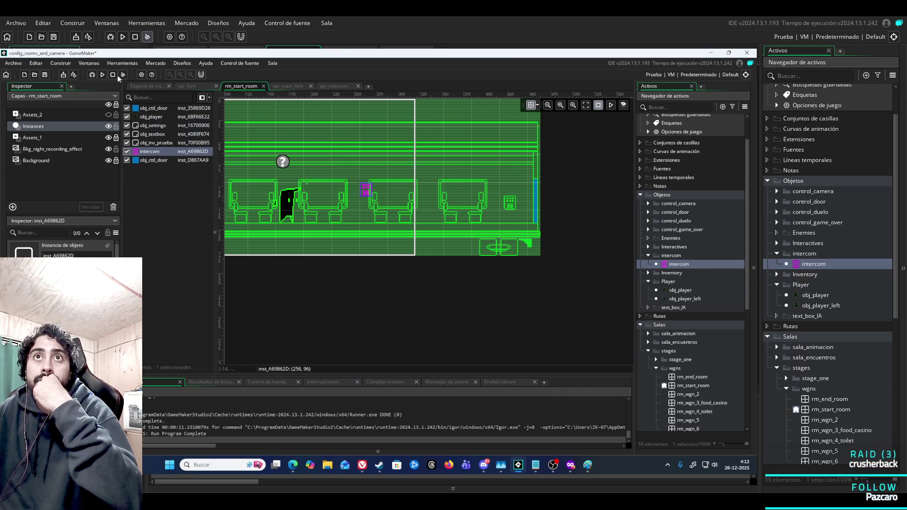
pyautogui.click(102, 75)
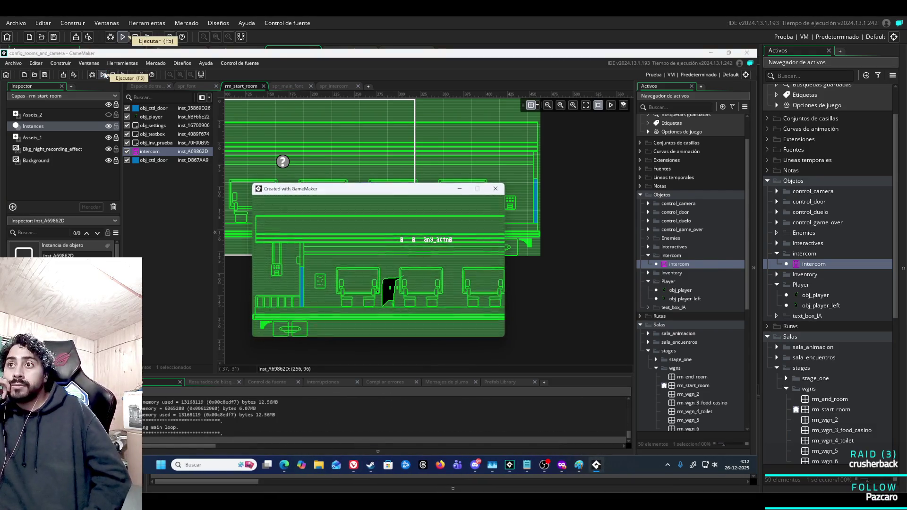
# Walk the player back and forth, close the game, and drag the intercom above obj_player
pyautogui.press('Right')
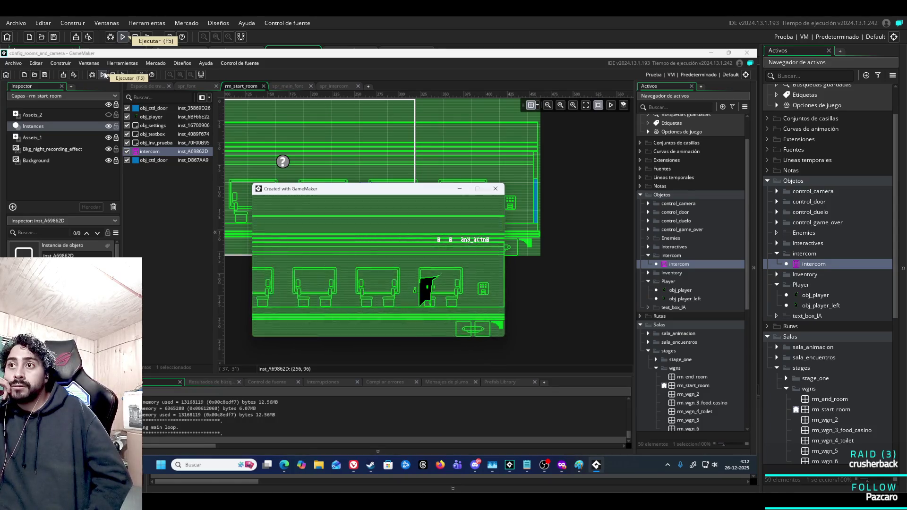
pyautogui.press('Left')
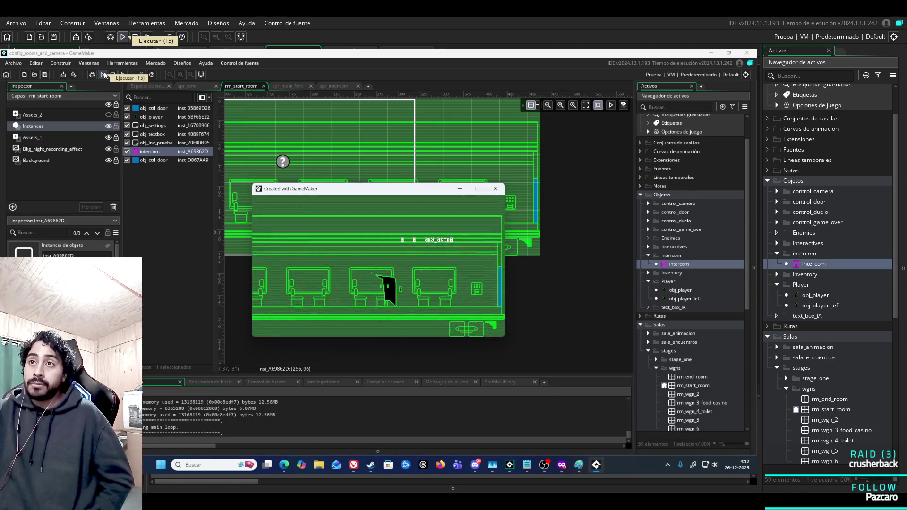
pyautogui.moveTo(395, 195); pyautogui.dragTo(426, 227)
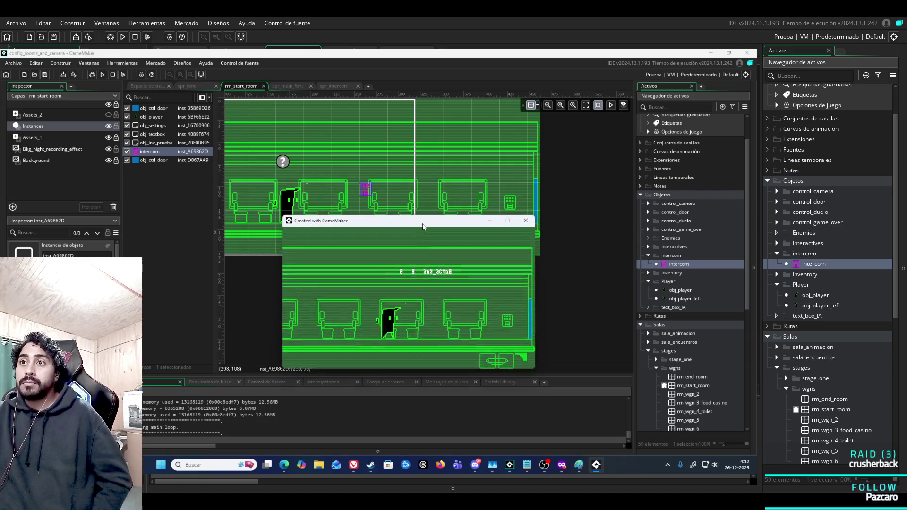
pyautogui.press('Right')
pyautogui.press('Left')
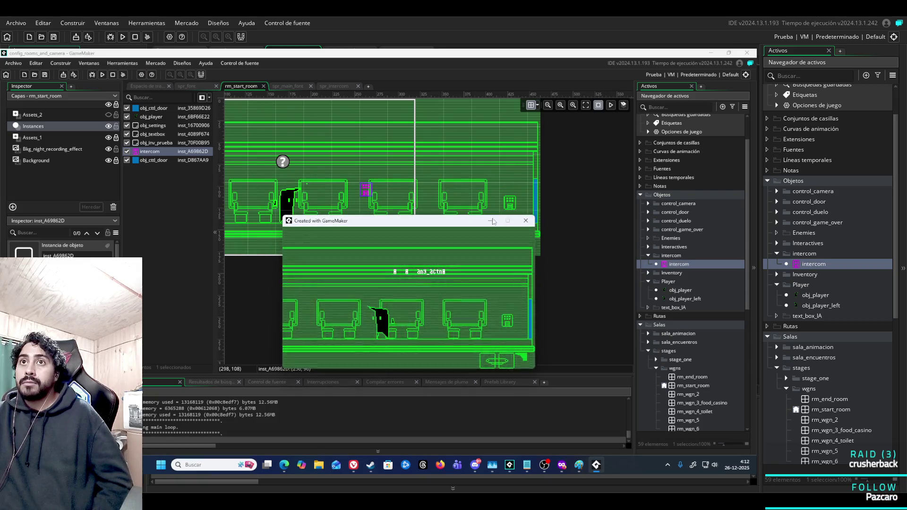
pyautogui.click(525, 221)
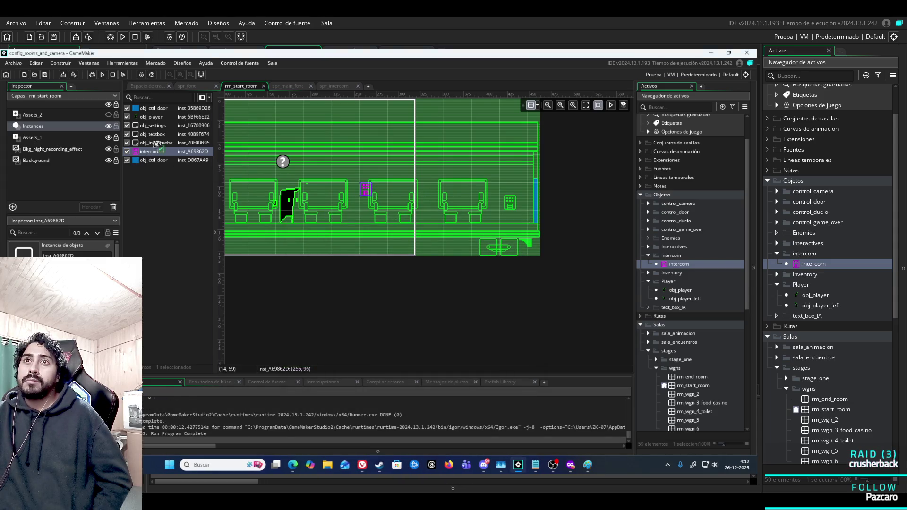
pyautogui.moveTo(156, 144); pyautogui.dragTo(161, 112)
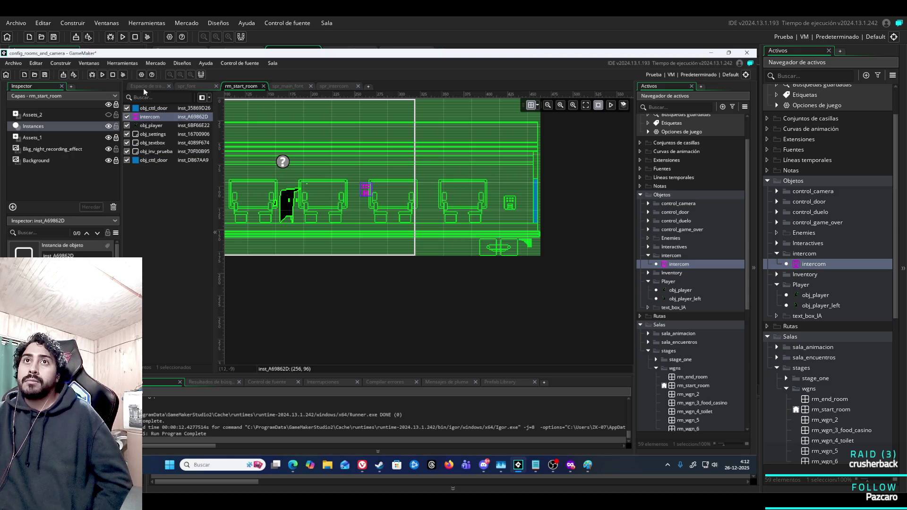
pyautogui.click(123, 74)
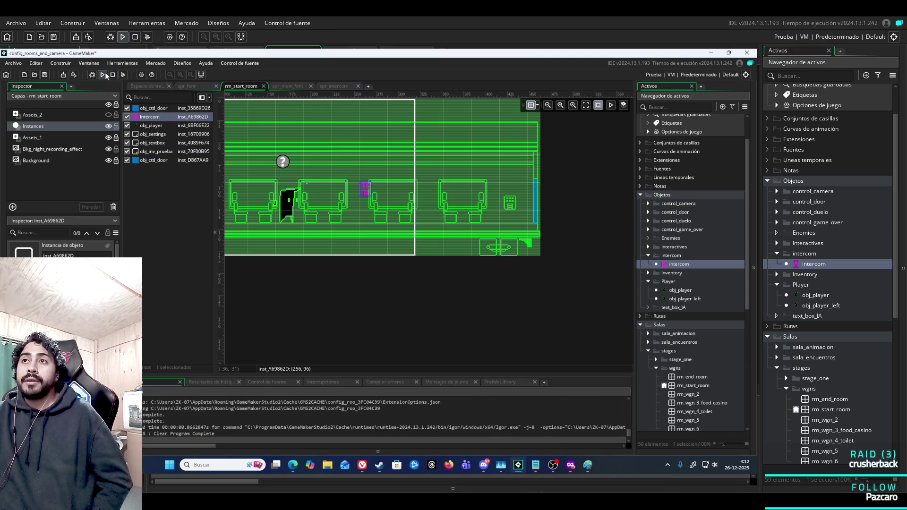
pyautogui.click(105, 76)
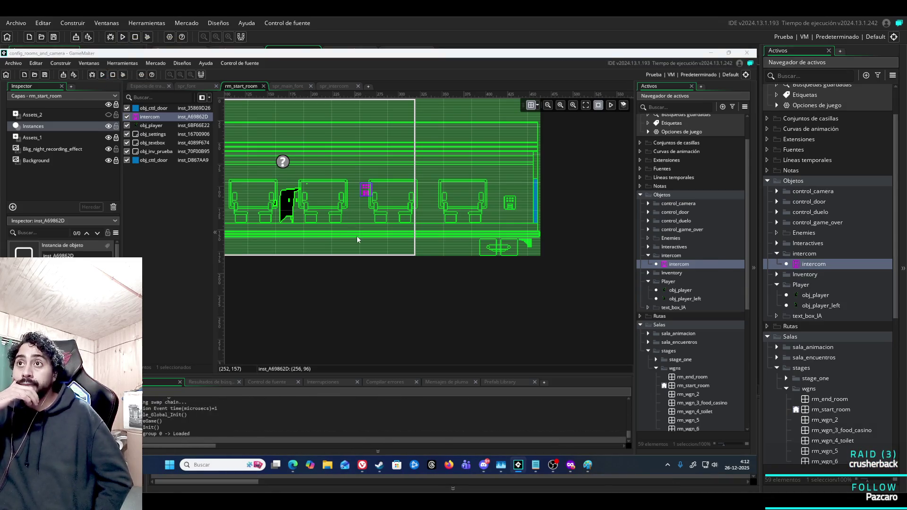
pyautogui.press('Right')
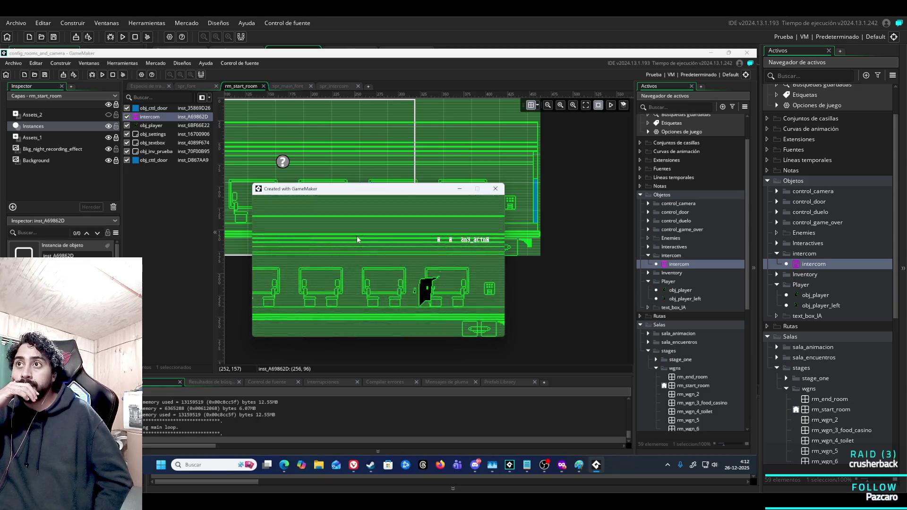
pyautogui.press('Left')
pyautogui.press('Left')
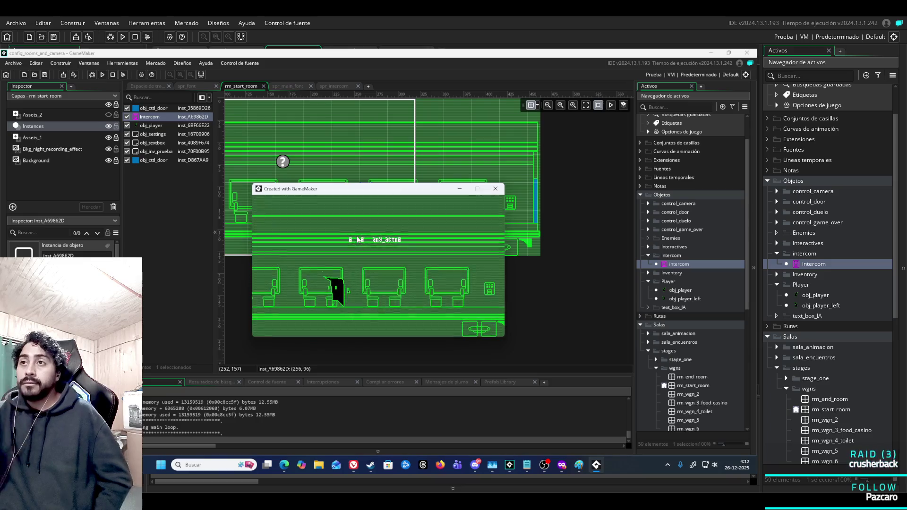
pyautogui.click(492, 193)
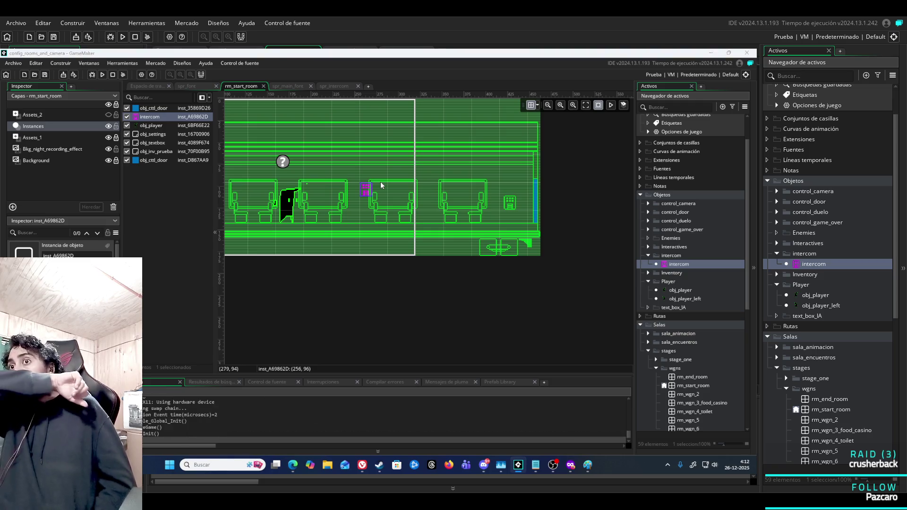
pyautogui.press('Right')
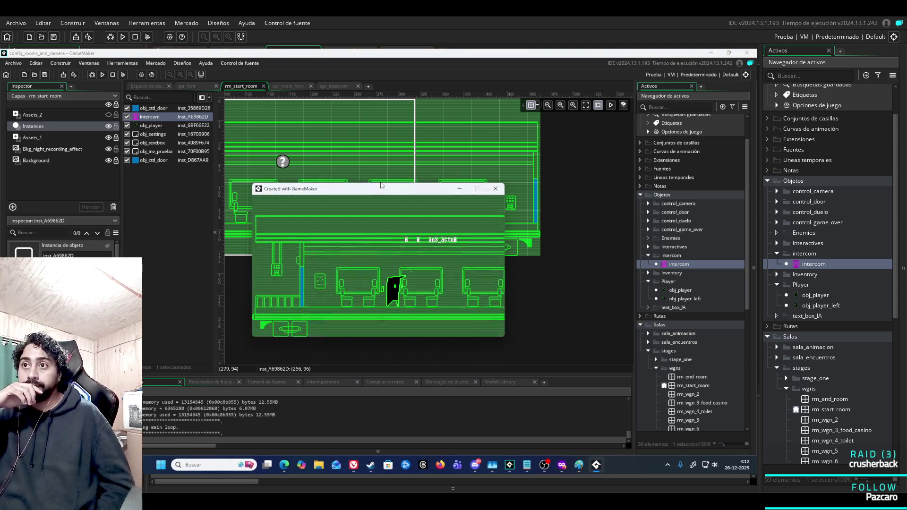
pyautogui.press('Right')
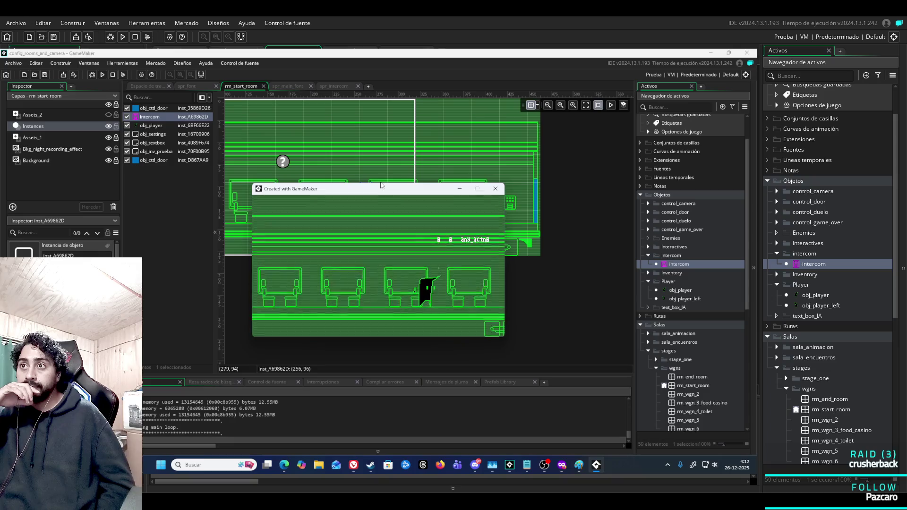
pyautogui.moveTo(389, 193)
pyautogui.mouseDown()
pyautogui.moveTo(436, 215)
pyautogui.moveTo(346, 254)
pyautogui.mouseUp()
pyautogui.press('Left')
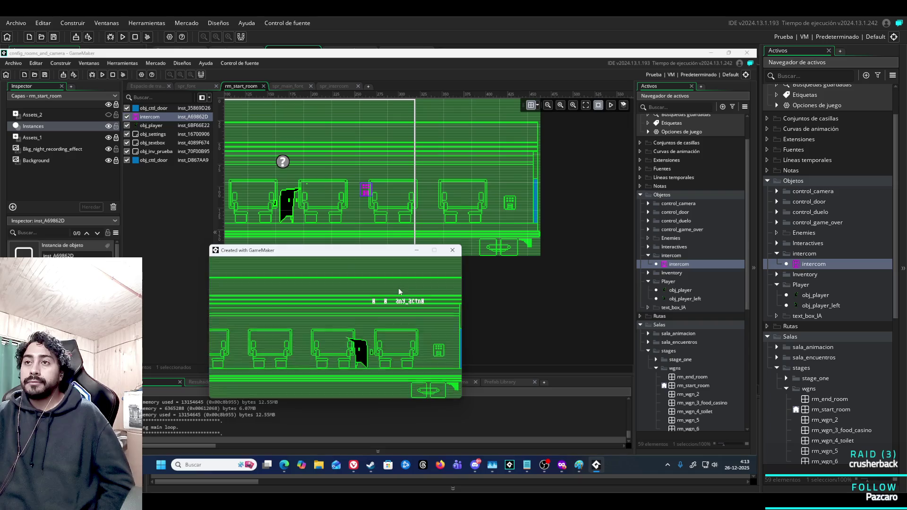
pyautogui.press('Left')
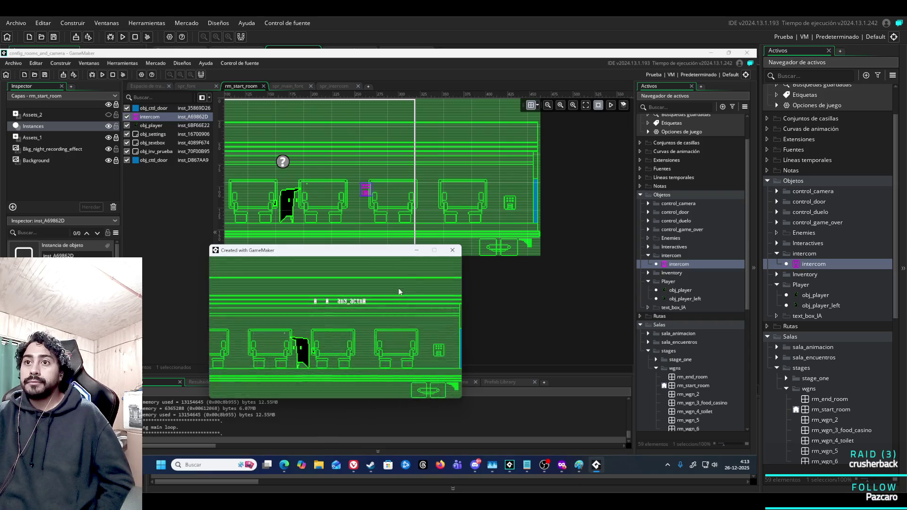
pyautogui.click(452, 250)
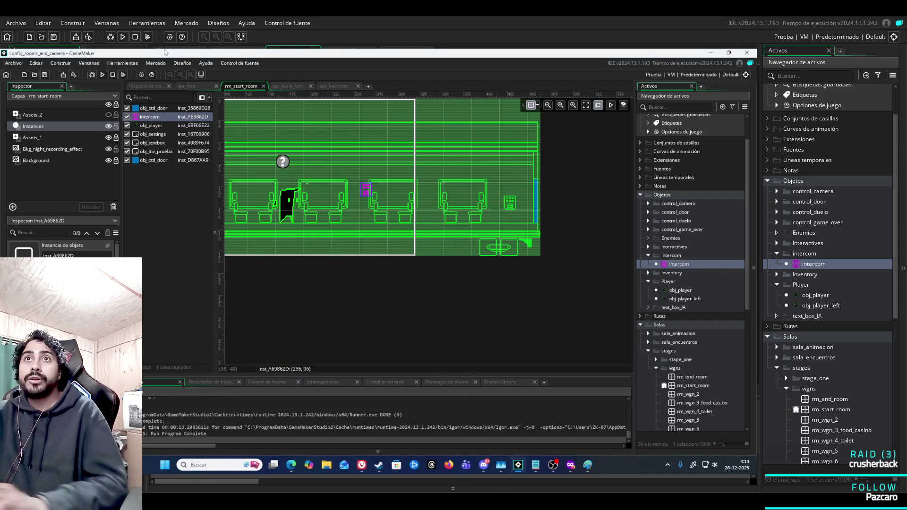
# Inspect the intercom's Draw event code from the opening _dialogo check to the end
pyautogui.click(149, 85)
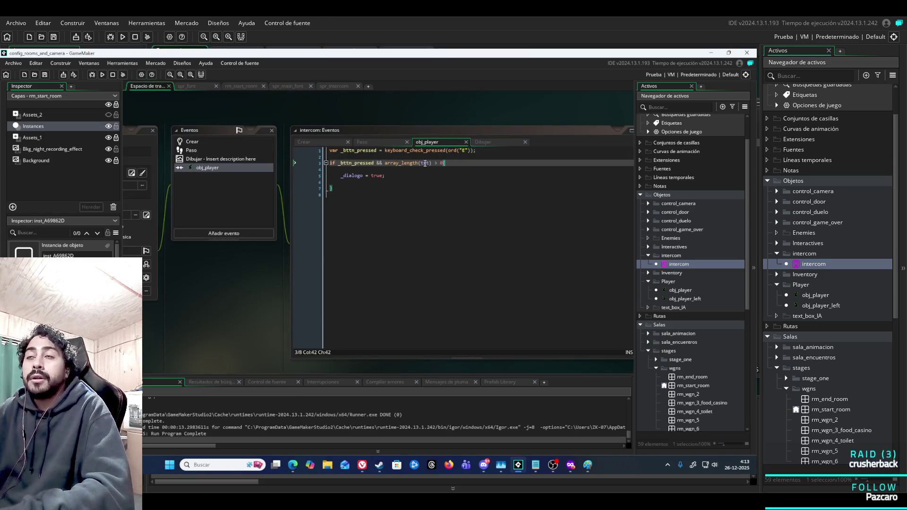
pyautogui.click(495, 140)
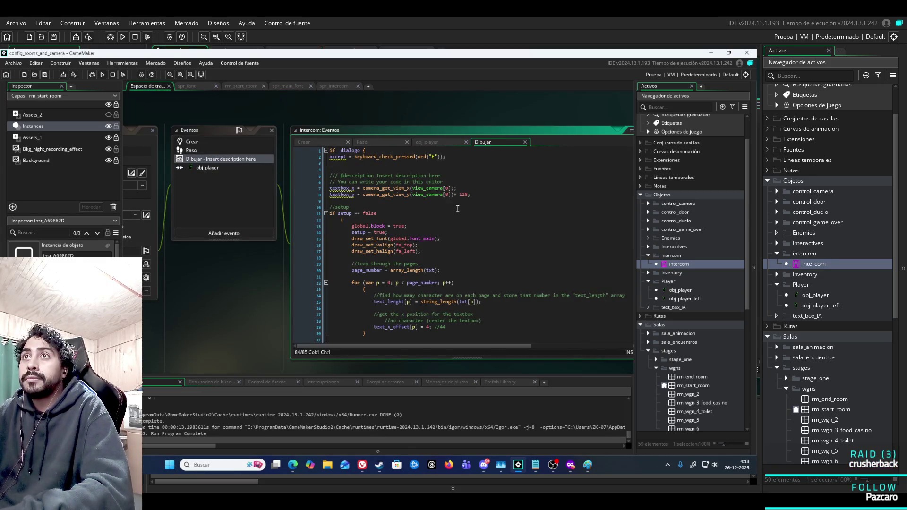
pyautogui.click(364, 151)
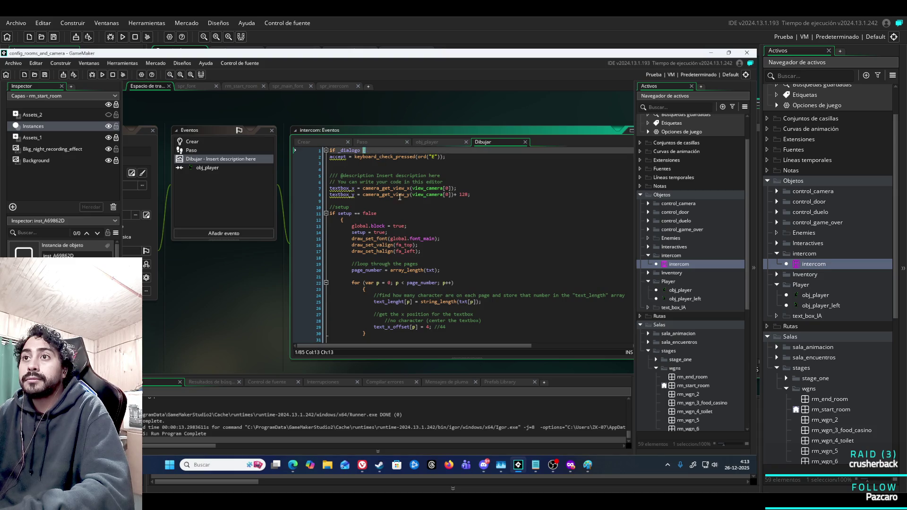
pyautogui.scroll(-15, 399, 197)
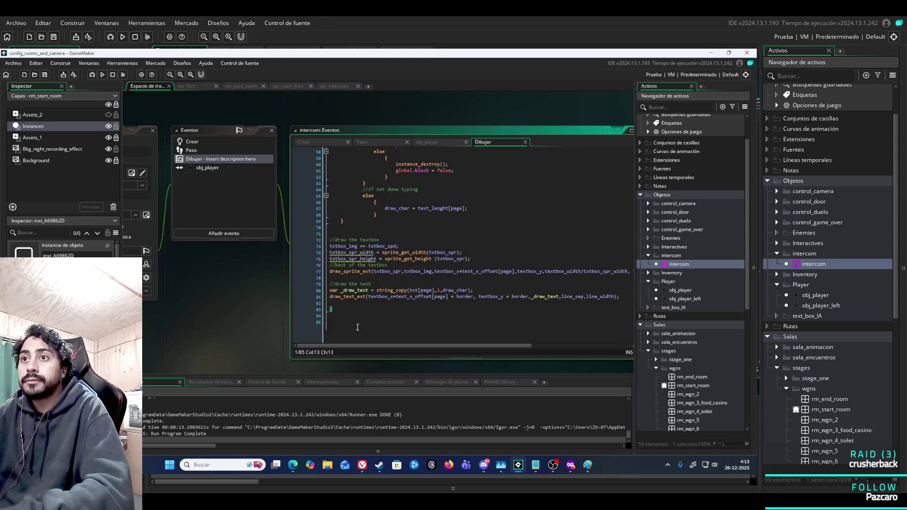
pyautogui.click(356, 321)
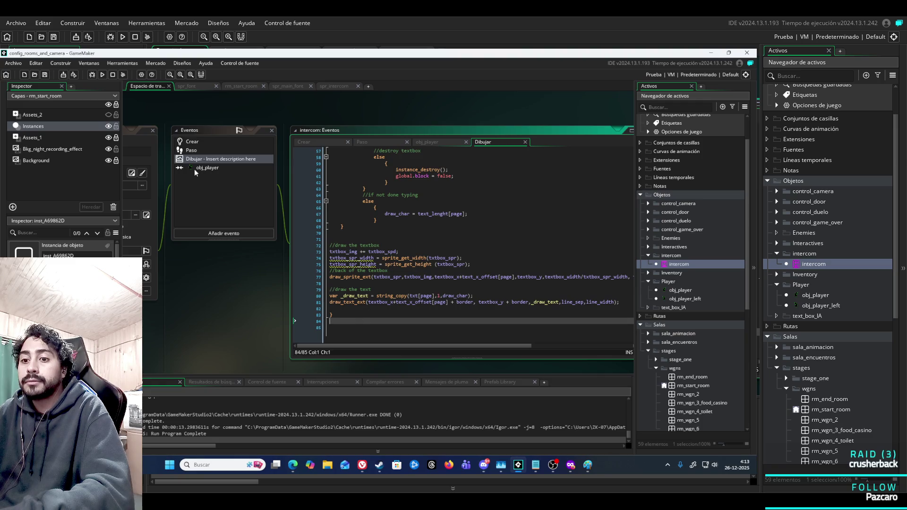
# Clean the build cache, run and close the game, and reopen rm_start_room
pyautogui.click(124, 77)
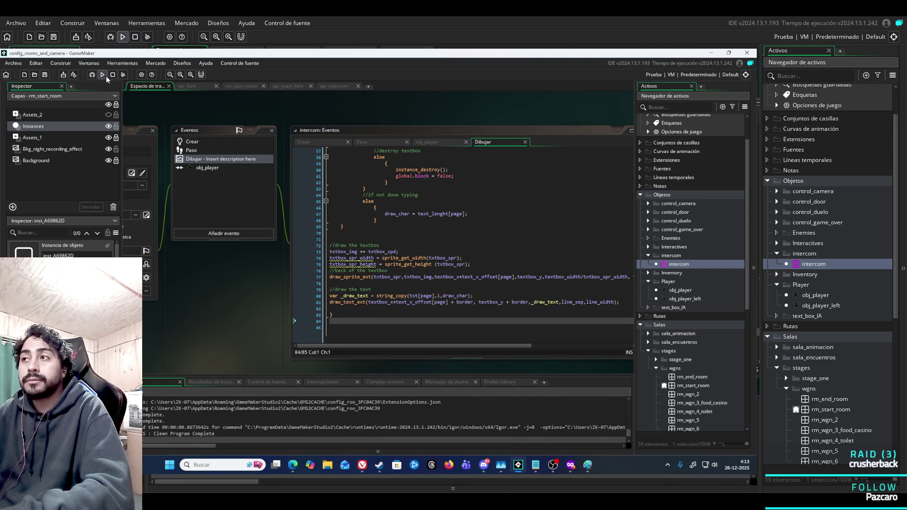
pyautogui.click(106, 75)
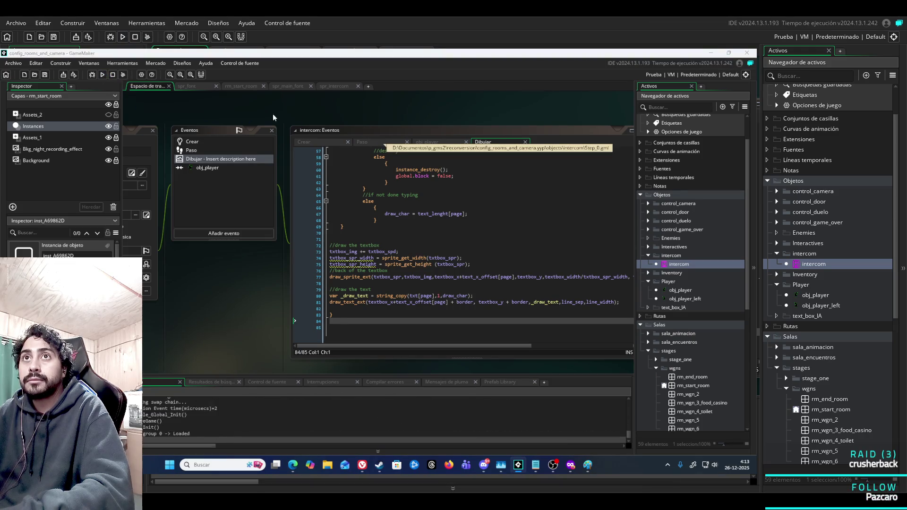
pyautogui.click(496, 191)
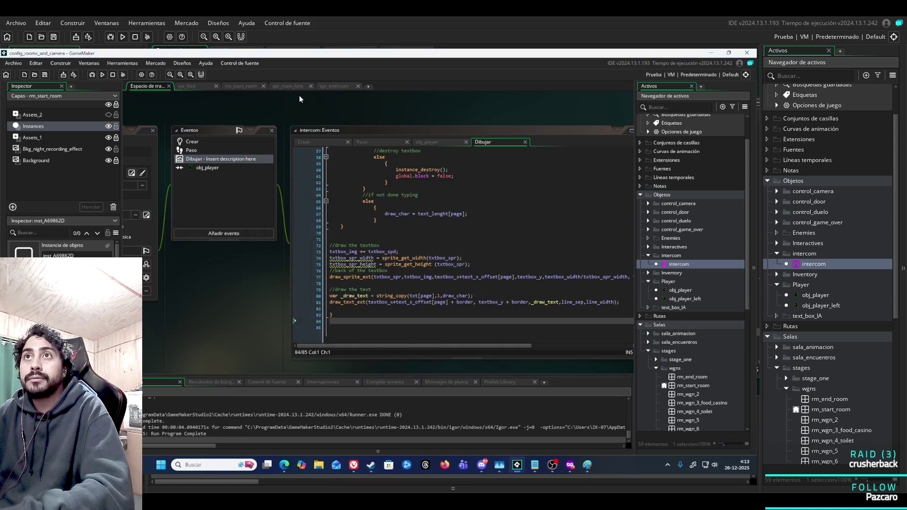
pyautogui.click(241, 86)
# Move the intercom instance down to y 128 and launch a test run
pyautogui.moveTo(369, 195); pyautogui.dragTo(369, 215)
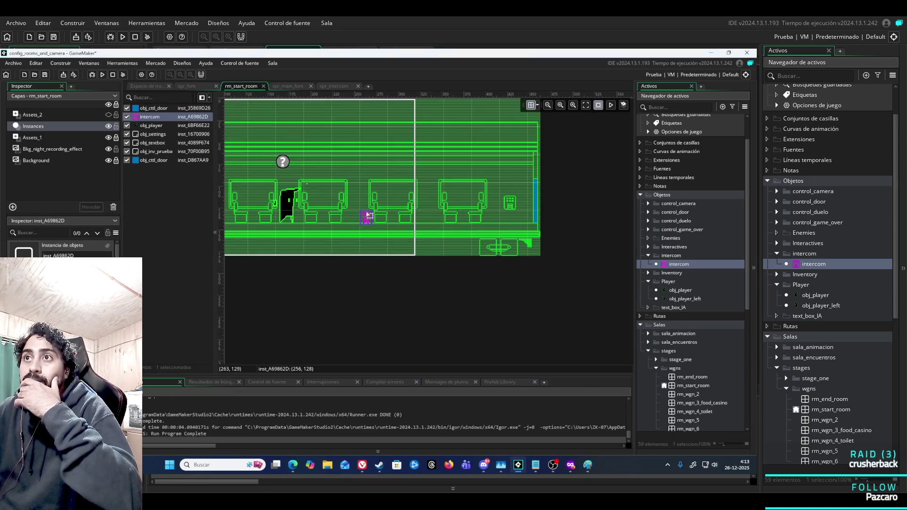
pyautogui.click(103, 75)
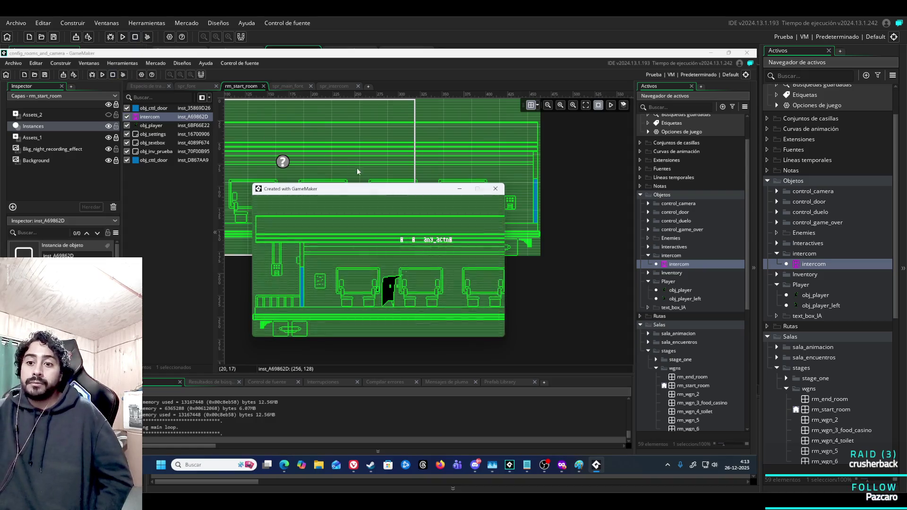
pyautogui.moveTo(385, 190)
pyautogui.mouseDown()
pyautogui.moveTo(379, 250)
pyautogui.moveTo(378, 241)
pyautogui.mouseUp()
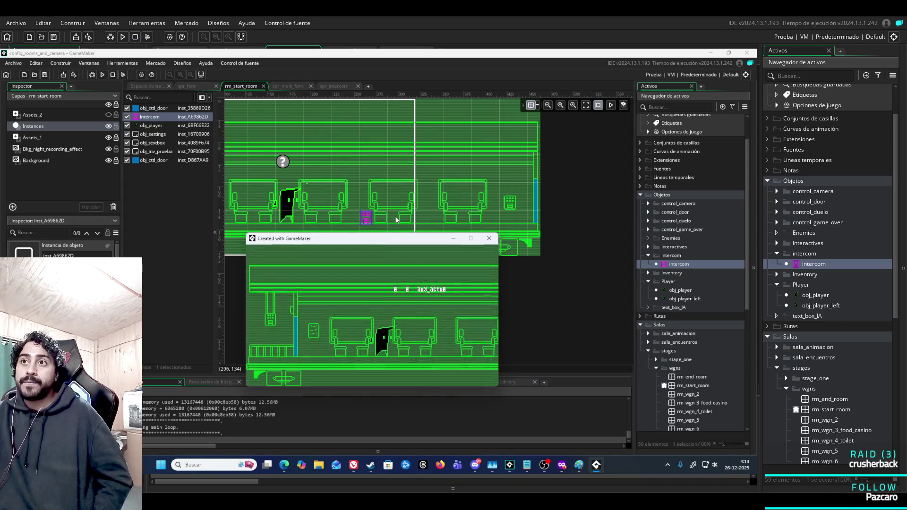
# Walk the player right and left past the intercom, then close the game
pyautogui.press('Right')
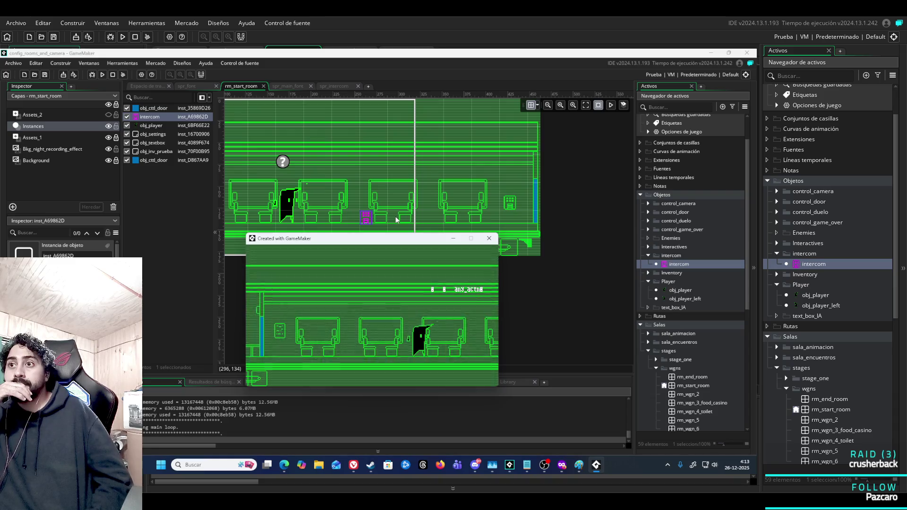
pyautogui.press('Right')
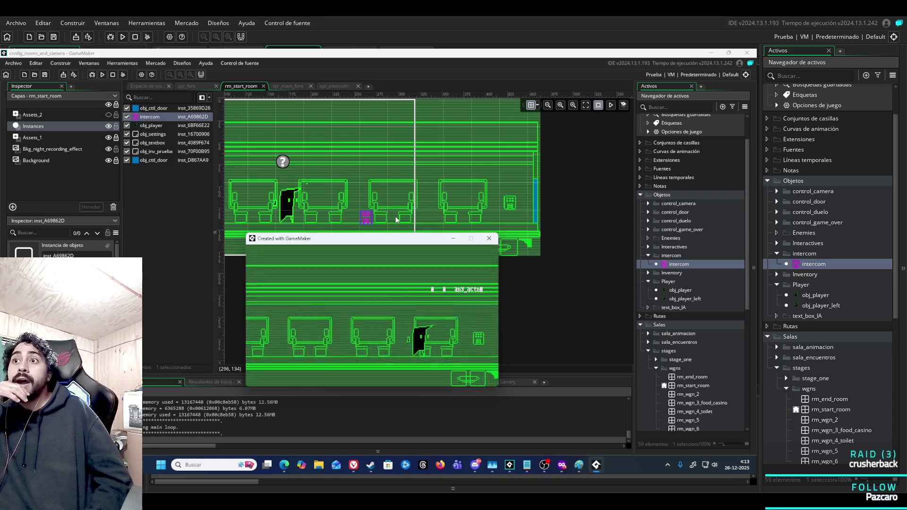
pyautogui.press('Left')
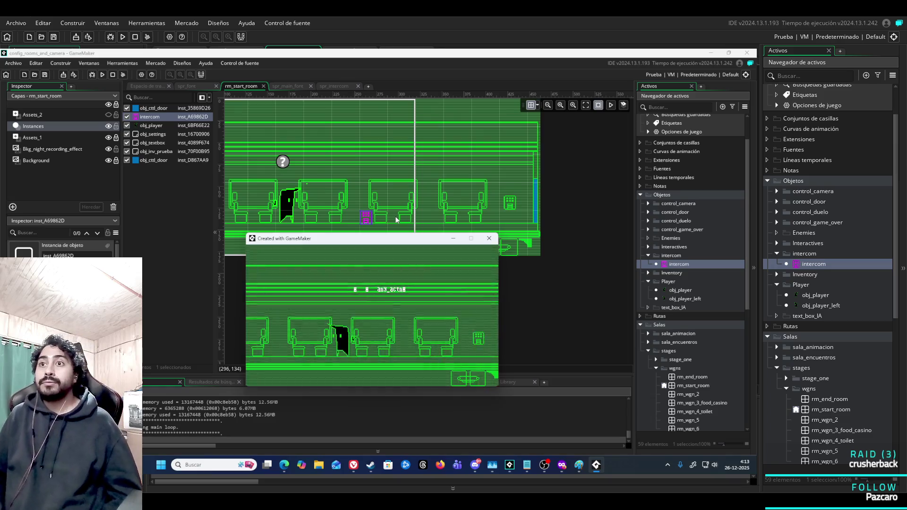
pyautogui.press('Right')
pyautogui.press('Left')
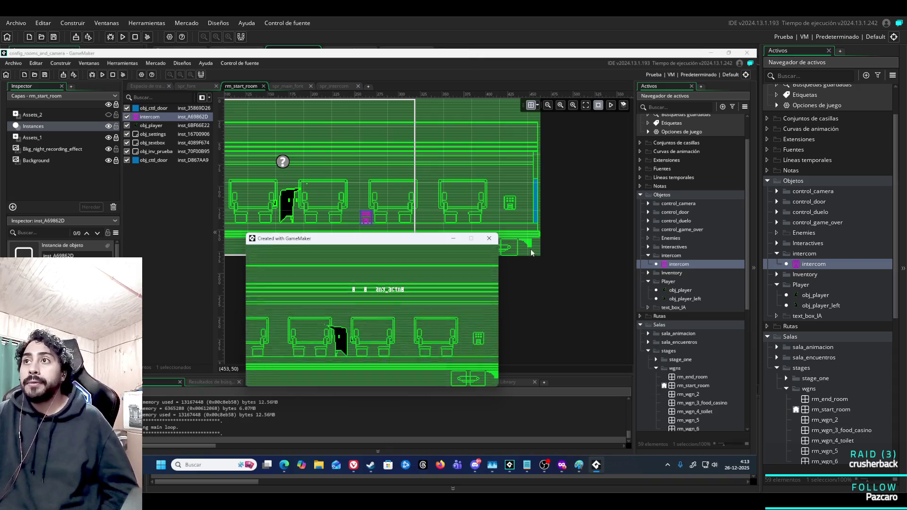
pyautogui.click(489, 238)
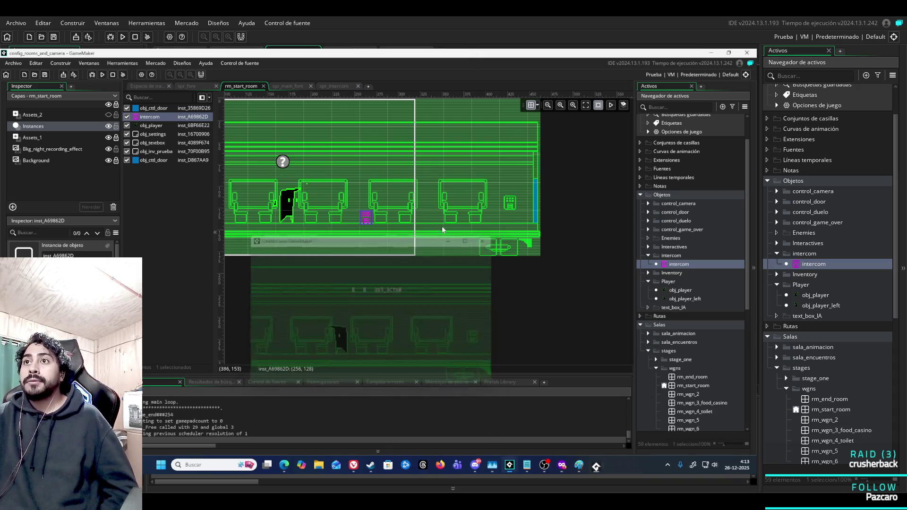
# Toggle the intercom instance's visibility off and on at (320, 128), then start a new test run
pyautogui.click(126, 117)
pyautogui.click(126, 117)
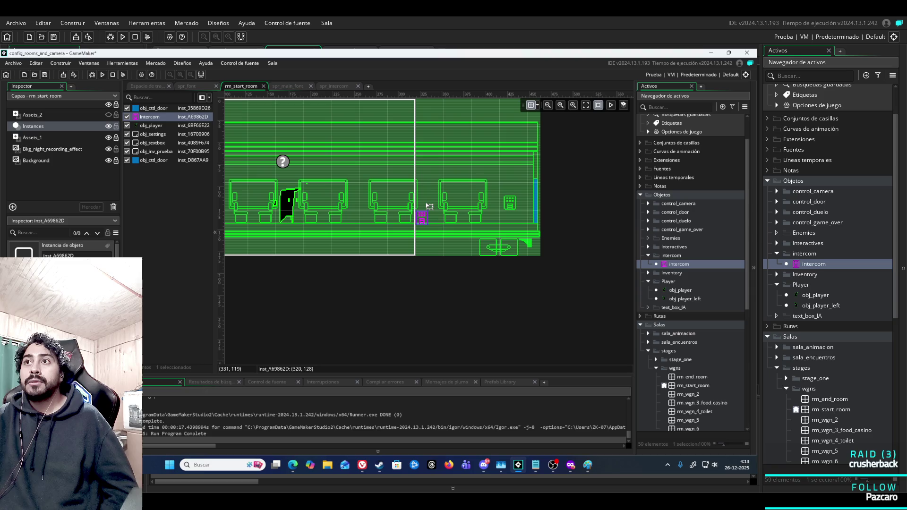
pyautogui.click(107, 76)
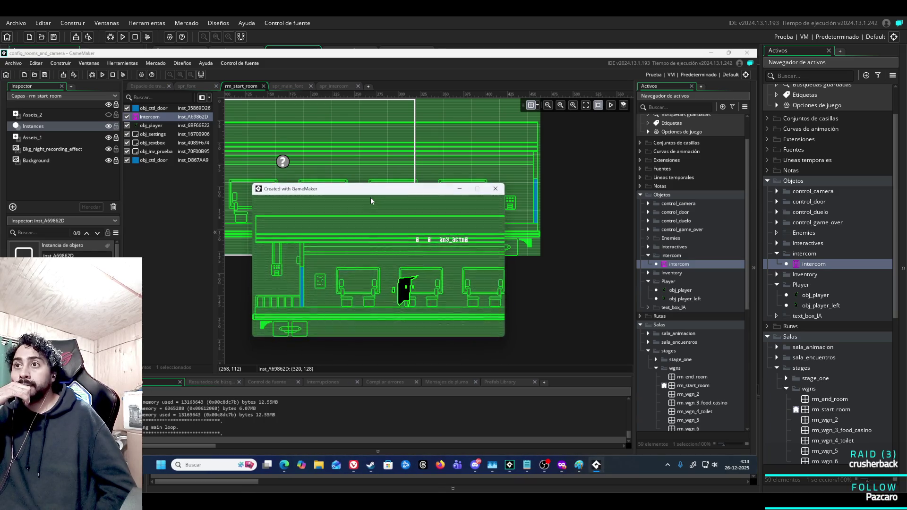
# Walk the player right, back left, then right again past the intercom
pyautogui.press('Right')
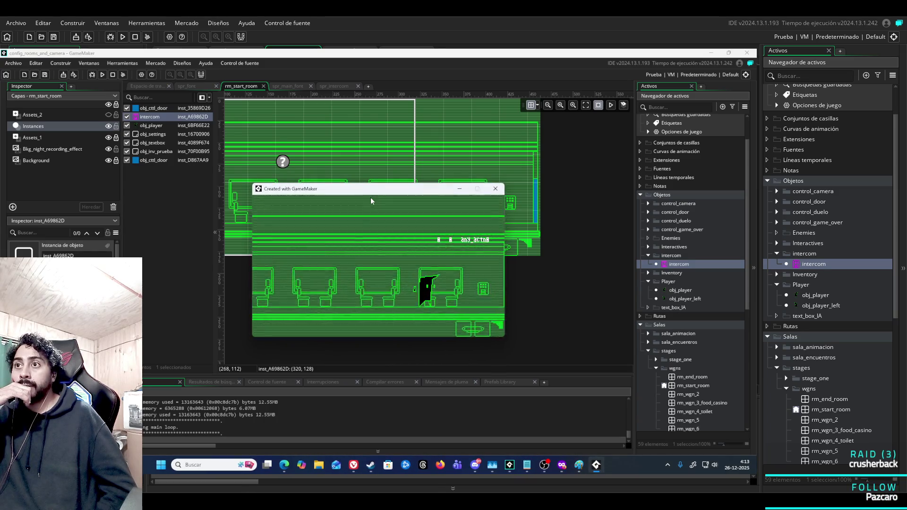
pyautogui.press('Left')
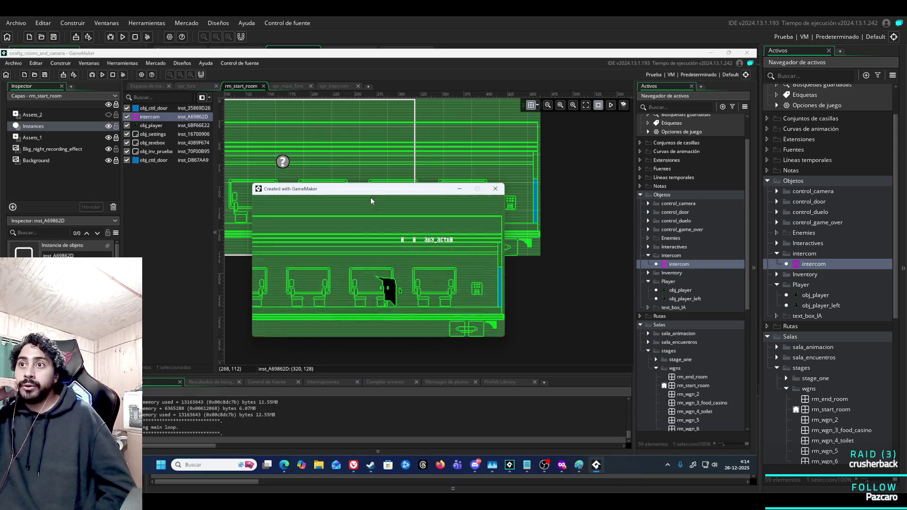
pyautogui.press('Right')
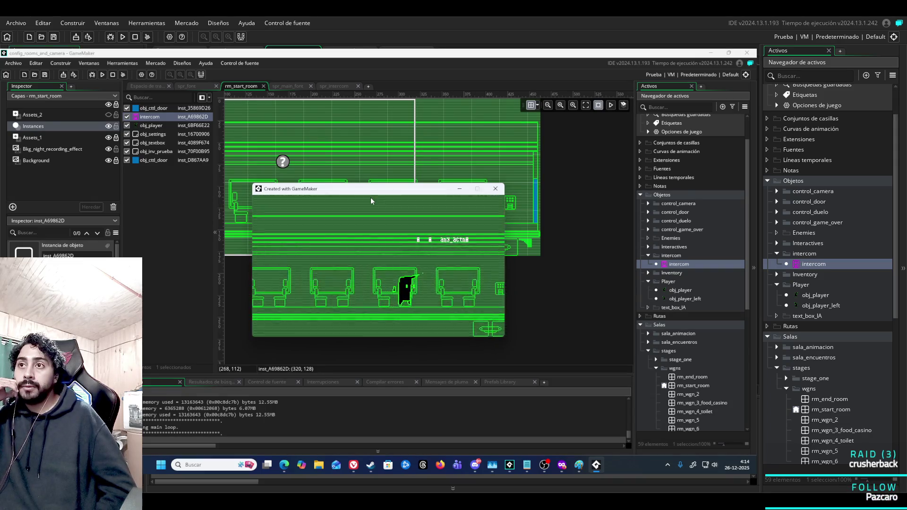
pyautogui.press('Right')
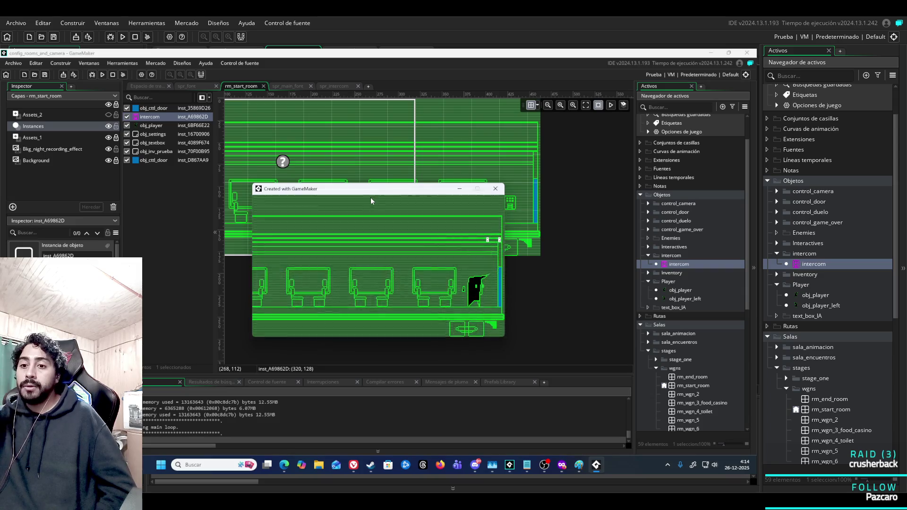
# Close the test run, delete the original intercom, and drag in a fresh one between chairs three and four
pyautogui.click(495, 188)
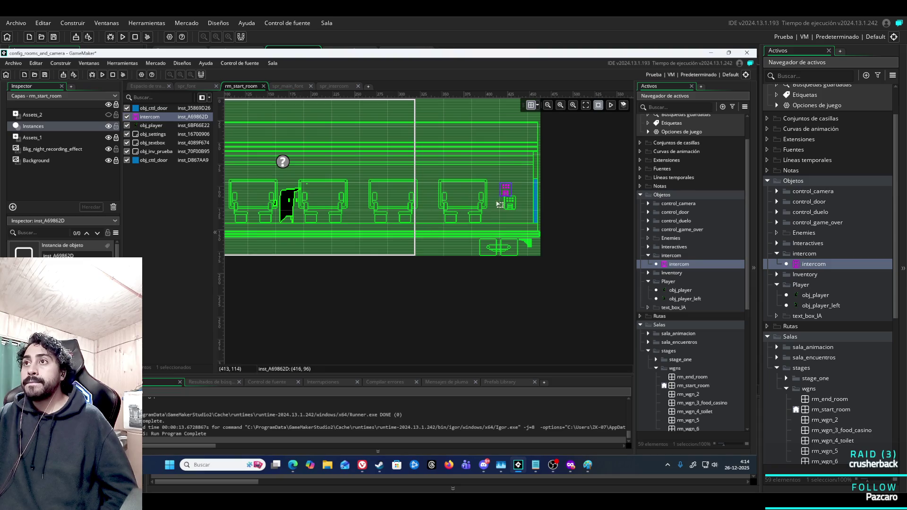
pyautogui.rightClick(158, 118)
pyautogui.click(192, 162)
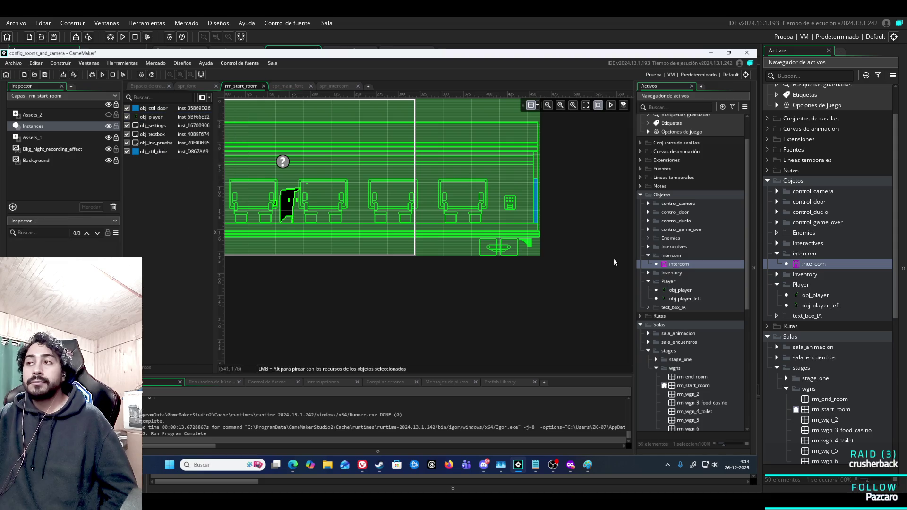
pyautogui.moveTo(683, 266)
pyautogui.mouseDown()
pyautogui.moveTo(497, 186)
pyautogui.moveTo(516, 204)
pyautogui.mouseUp()
pyautogui.click(508, 191)
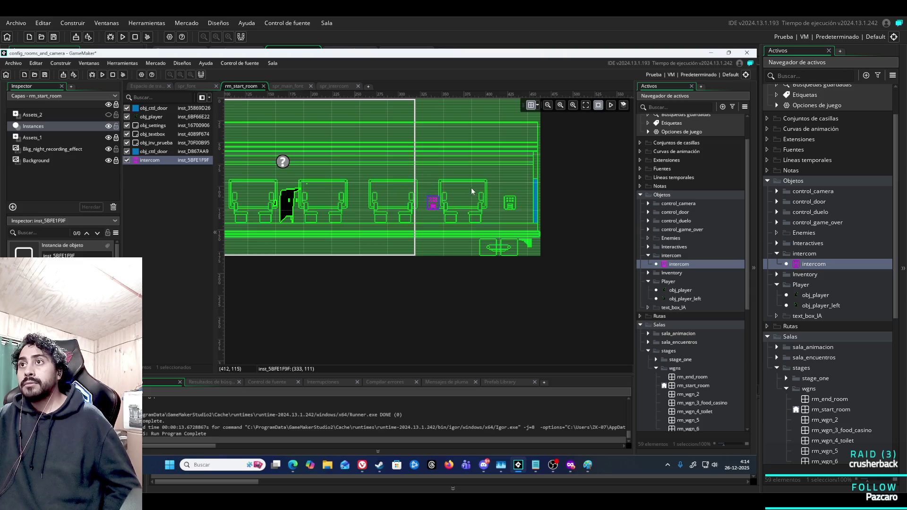
# Run the game with F5, walk the player right and back, and move the game window aside
pyautogui.press('F5')
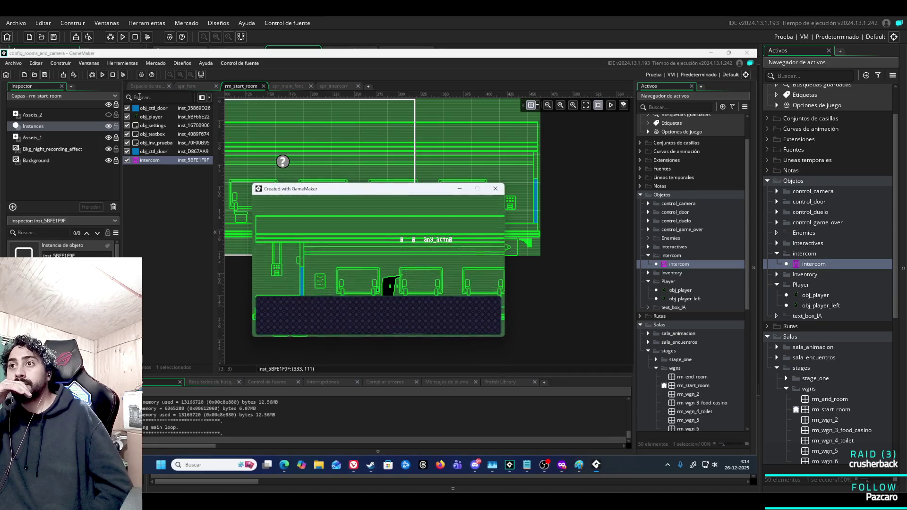
pyautogui.press('Right')
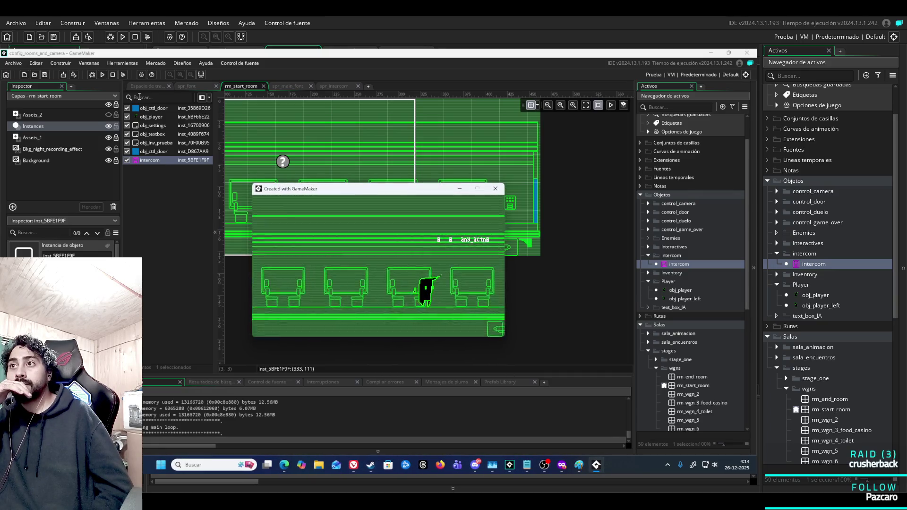
pyautogui.press('Right')
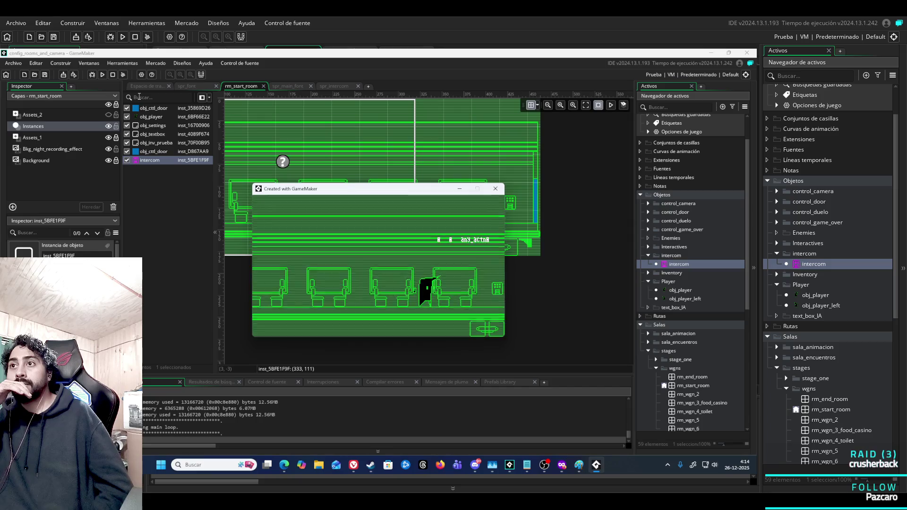
pyautogui.press('Left')
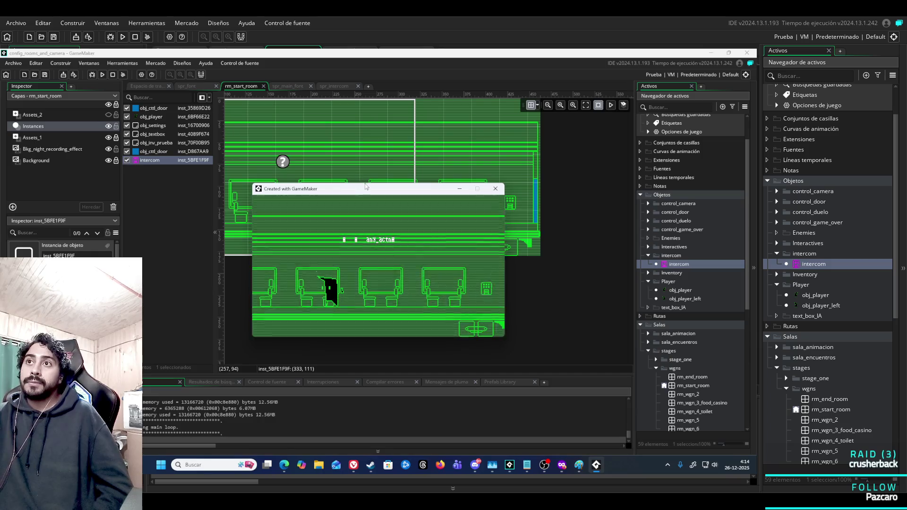
pyautogui.moveTo(365, 186); pyautogui.dragTo(381, 229)
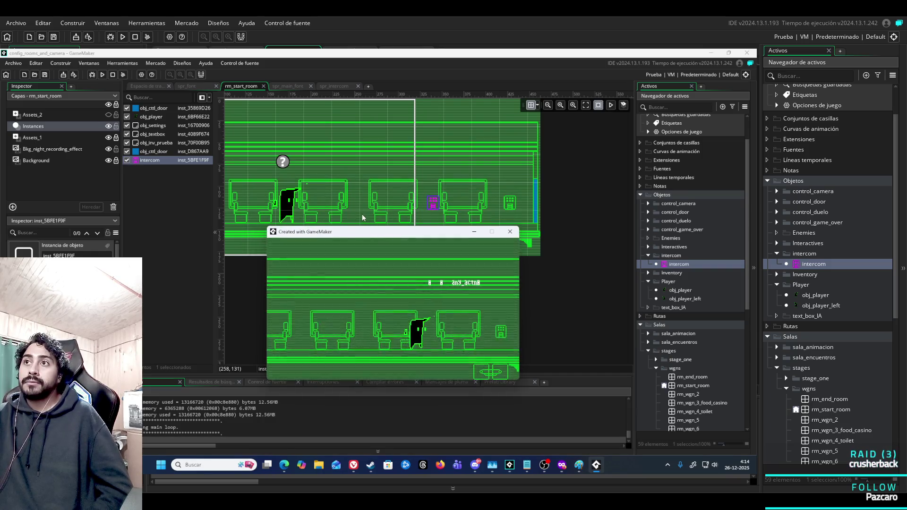
# Walk back to the new intercom until its dialogue textbox appears, then close the game
pyautogui.press('Right')
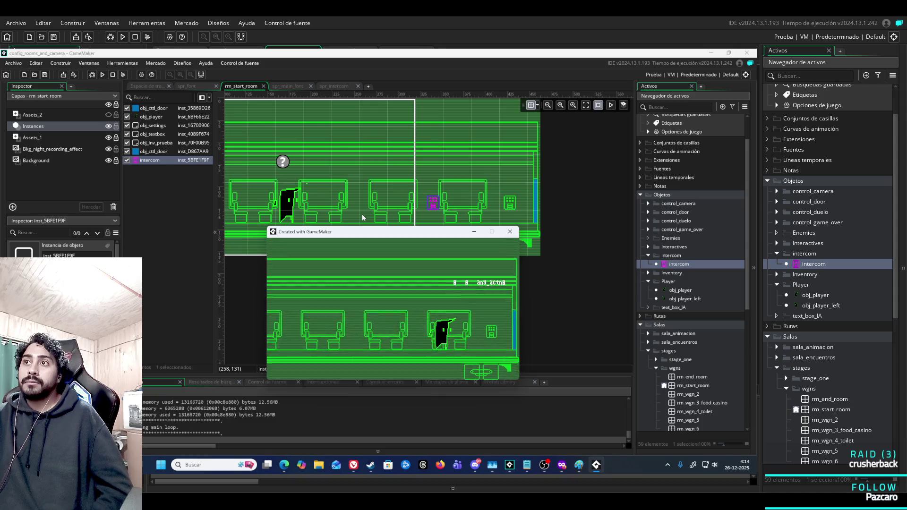
pyautogui.press('Right')
pyautogui.press('Left')
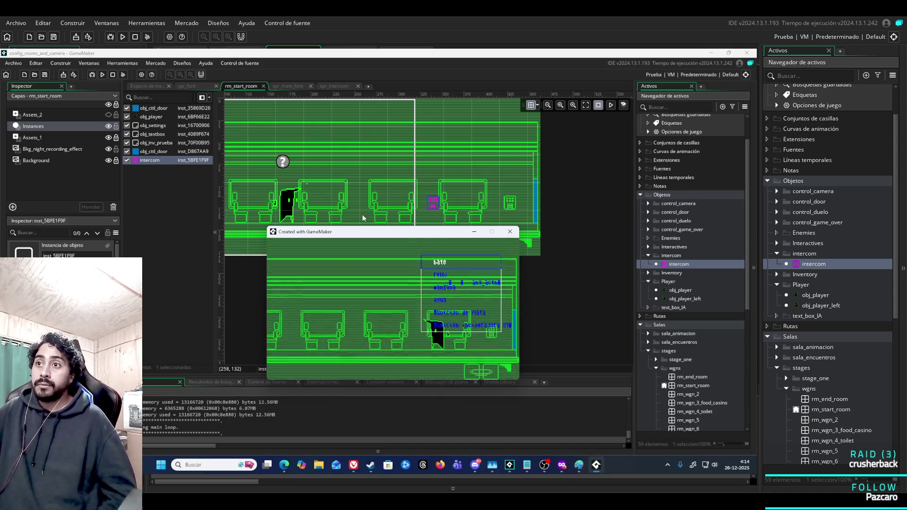
pyautogui.press('Left')
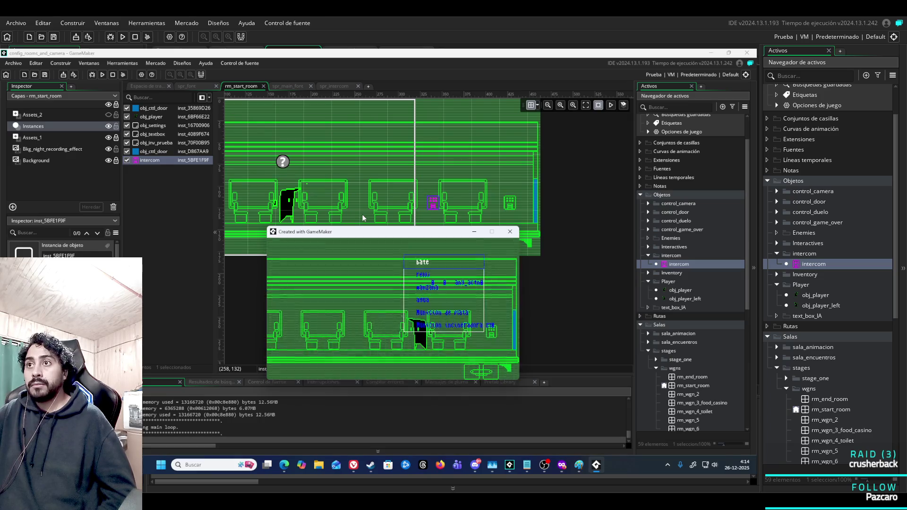
pyautogui.press('Right')
pyautogui.press('Left')
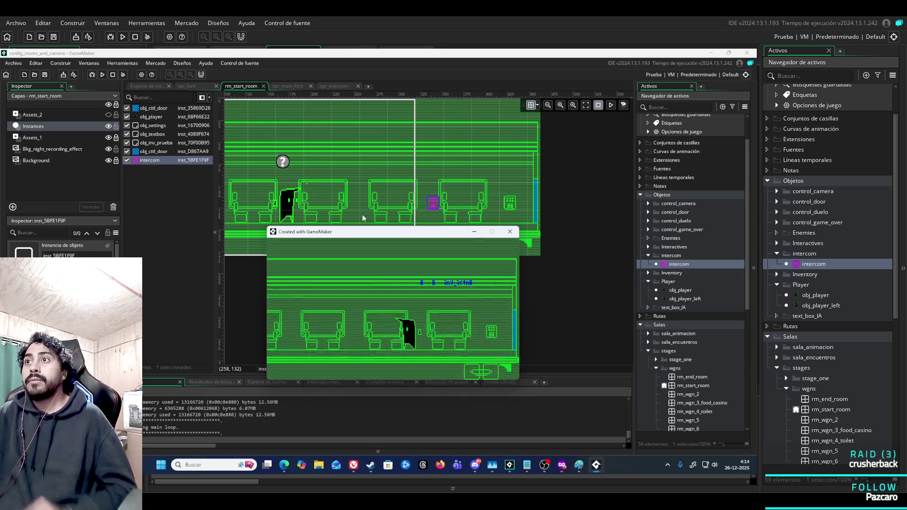
pyautogui.click(510, 232)
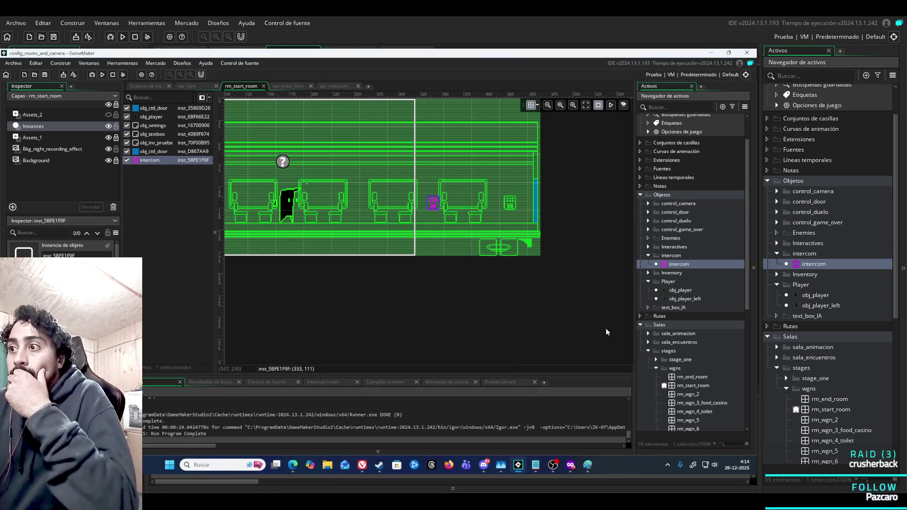
# Review the intercom's Draw code, from the _dialogo condition on line 1 to its closing lines
pyautogui.click(148, 87)
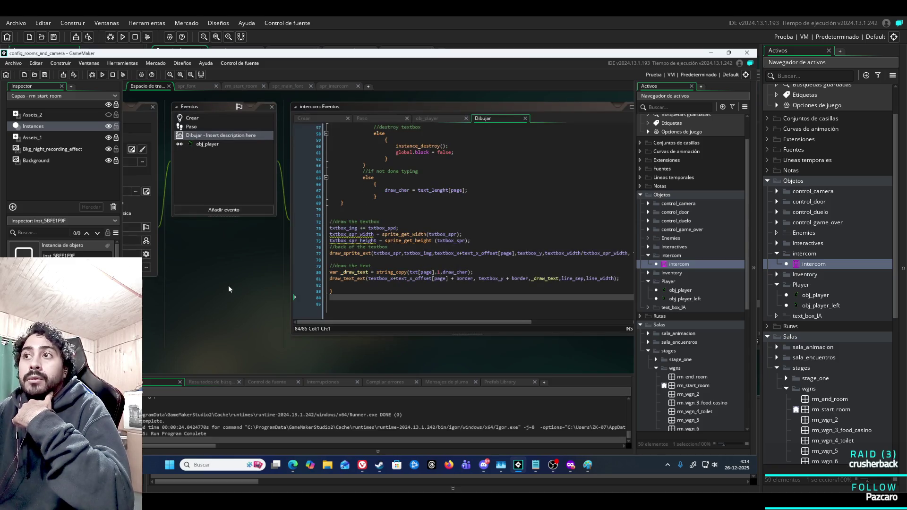
pyautogui.moveTo(228, 285)
pyautogui.mouseDown()
pyautogui.moveTo(359, 304)
pyautogui.moveTo(207, 314)
pyautogui.mouseUp()
pyautogui.scroll(10, 387, 318)
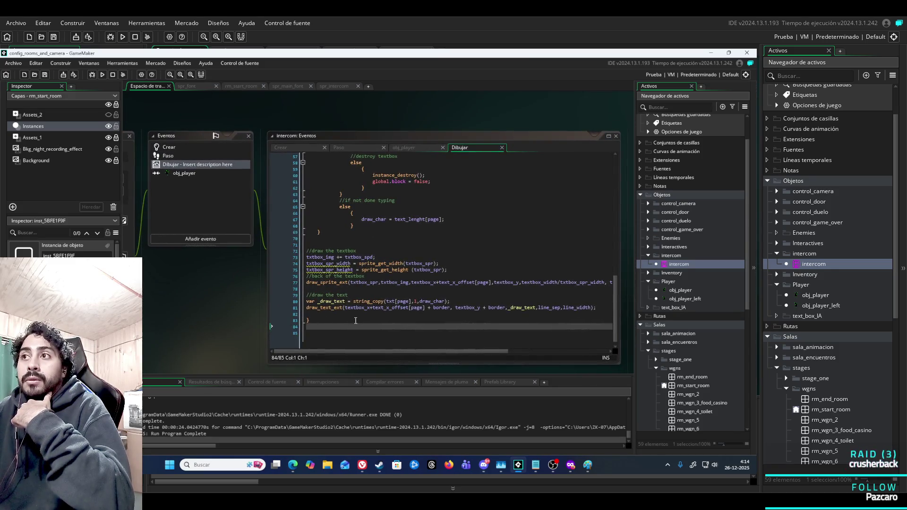
pyautogui.scroll(8, 387, 317)
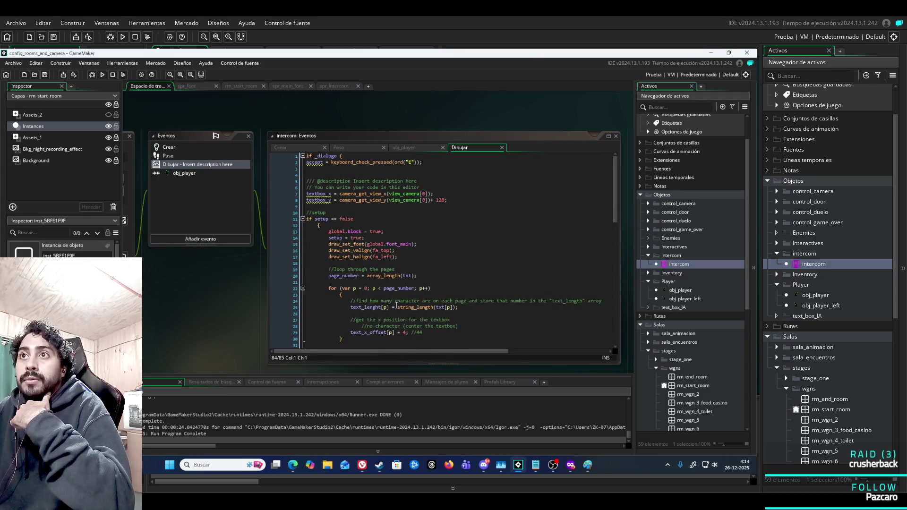
pyautogui.click(329, 156)
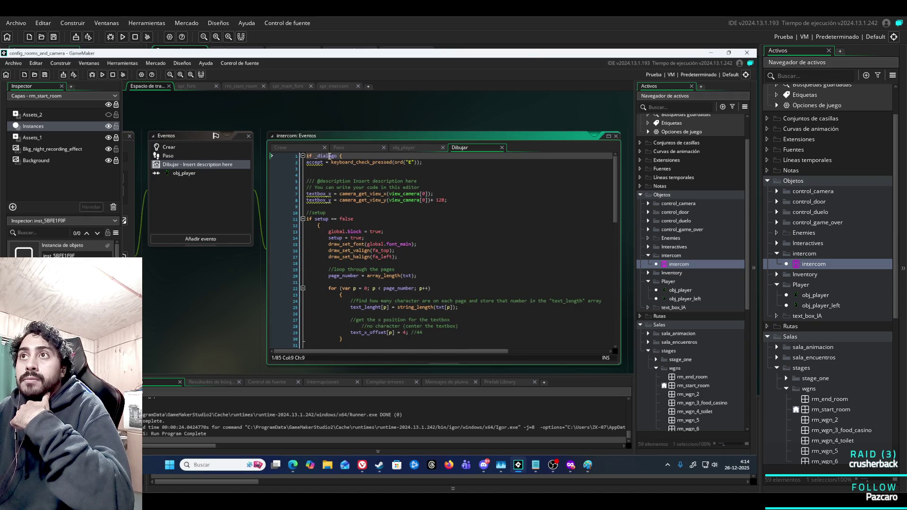
pyautogui.scroll(-19, 403, 239)
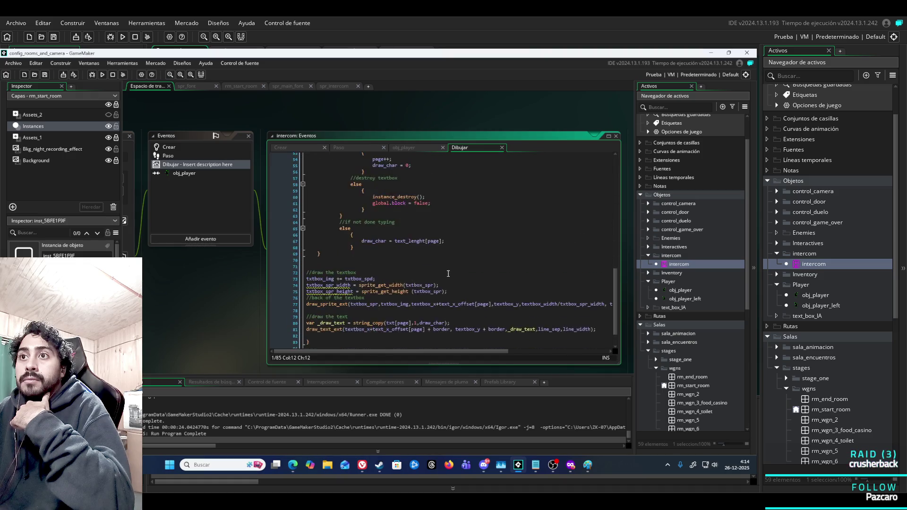
pyautogui.click(310, 315)
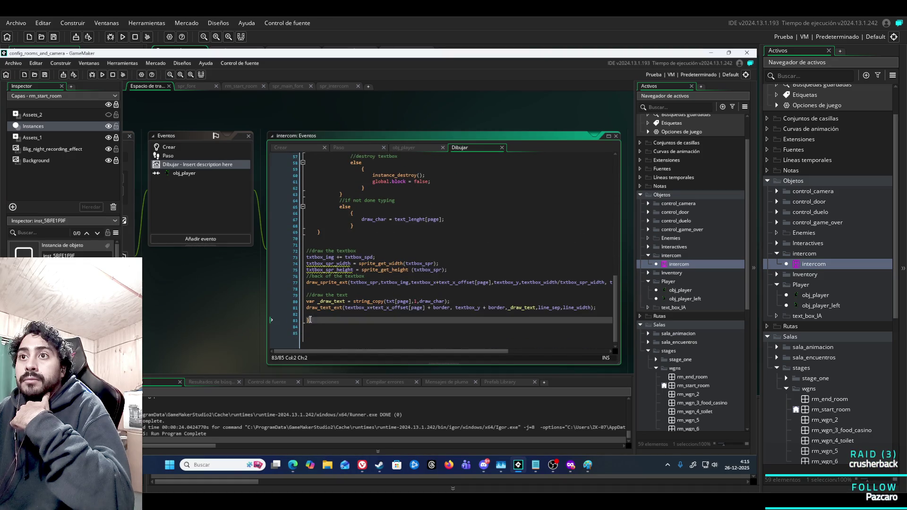
pyautogui.scroll(8, 359, 326)
pyautogui.scroll(11, 405, 331)
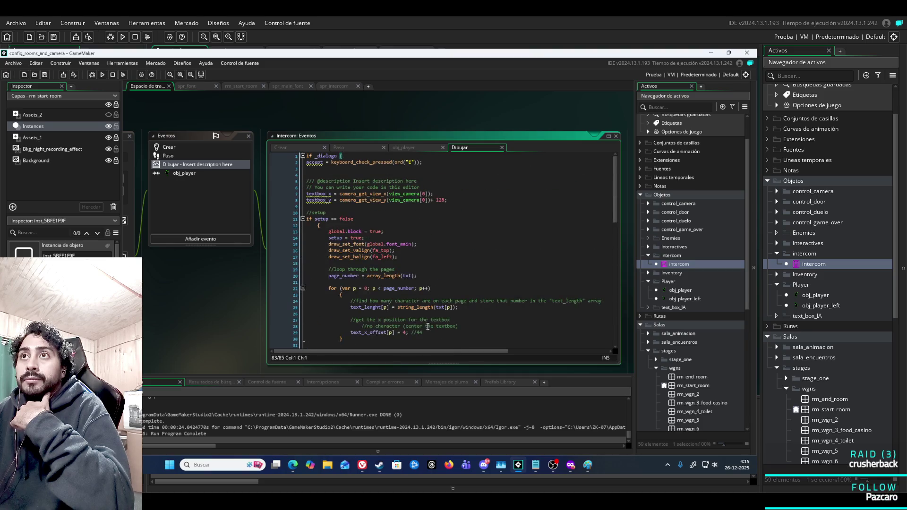
# End the Create code with _dialogo = false;, clean the build cache, and run the game
pyautogui.click(415, 147)
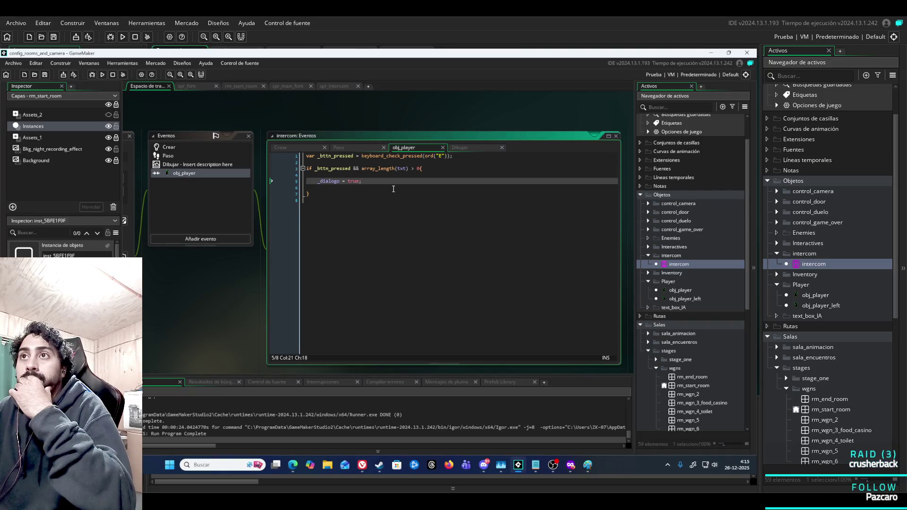
pyautogui.click(310, 148)
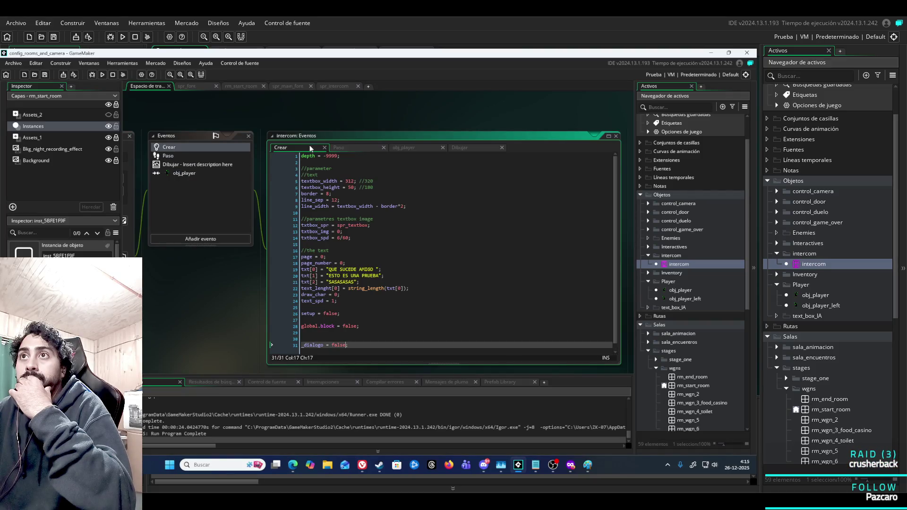
pyautogui.click(123, 74)
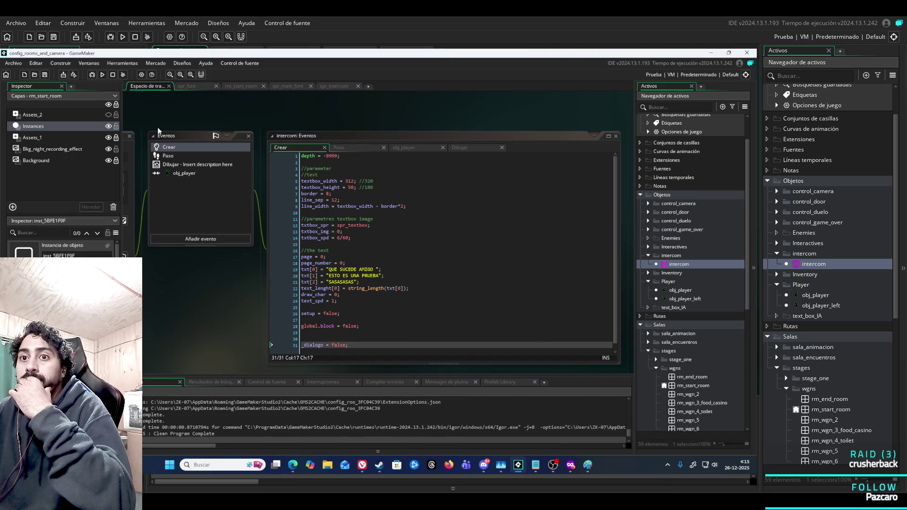
pyautogui.click(106, 73)
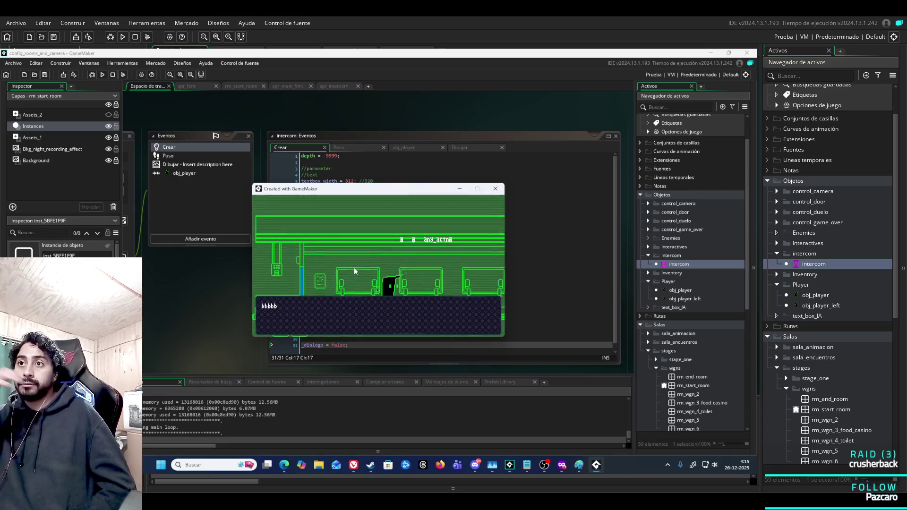
# Walk the player right then left through the carriage, then close the game window
pyautogui.press('Right')
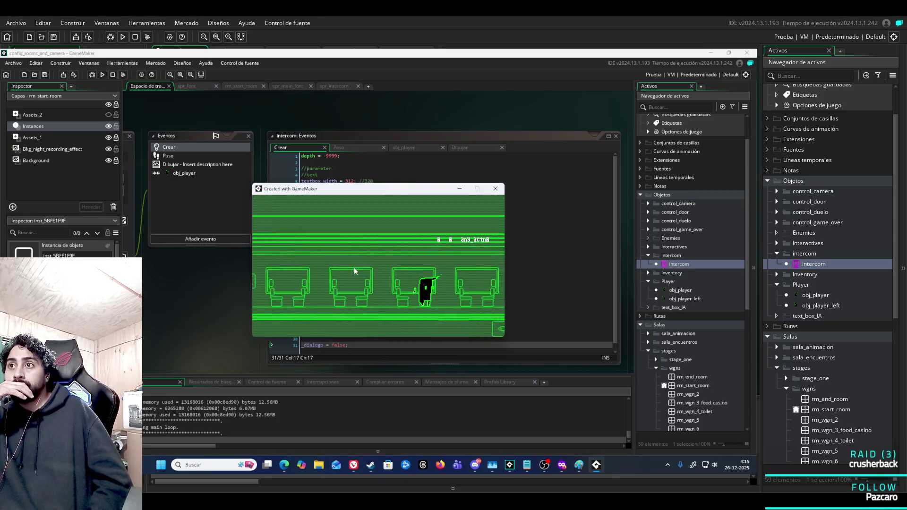
pyautogui.press('Right')
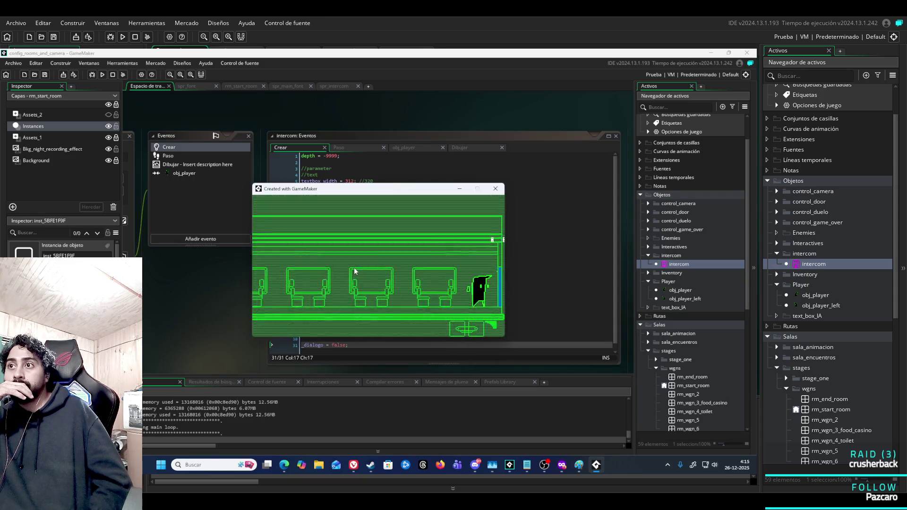
pyautogui.press('Left')
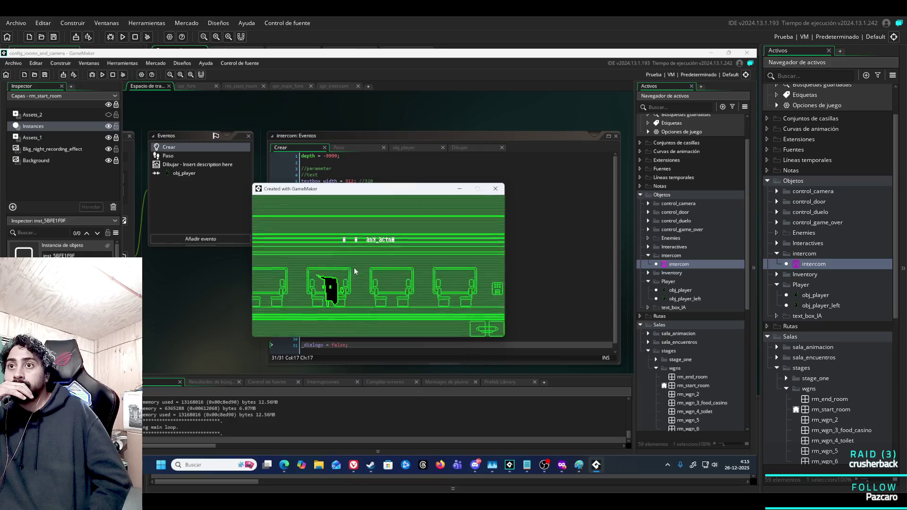
pyautogui.press('Left')
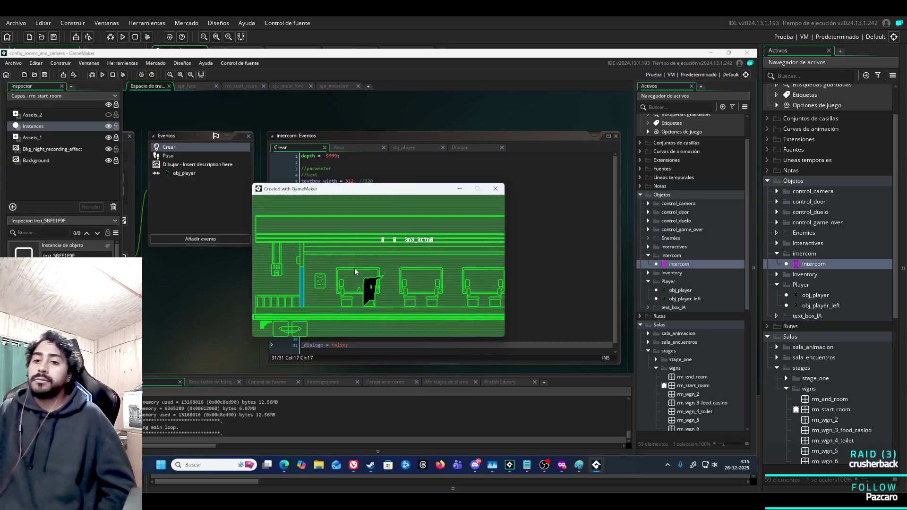
pyautogui.click(495, 188)
# Add an else { _dialogo = false; } branch at the end of the intercom's Draw code
pyautogui.click(480, 147)
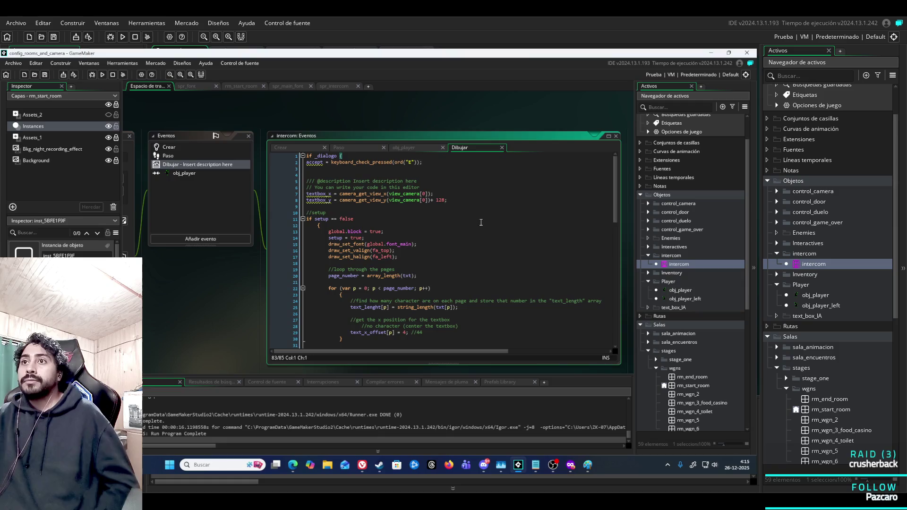
pyautogui.scroll(-15, 477, 252)
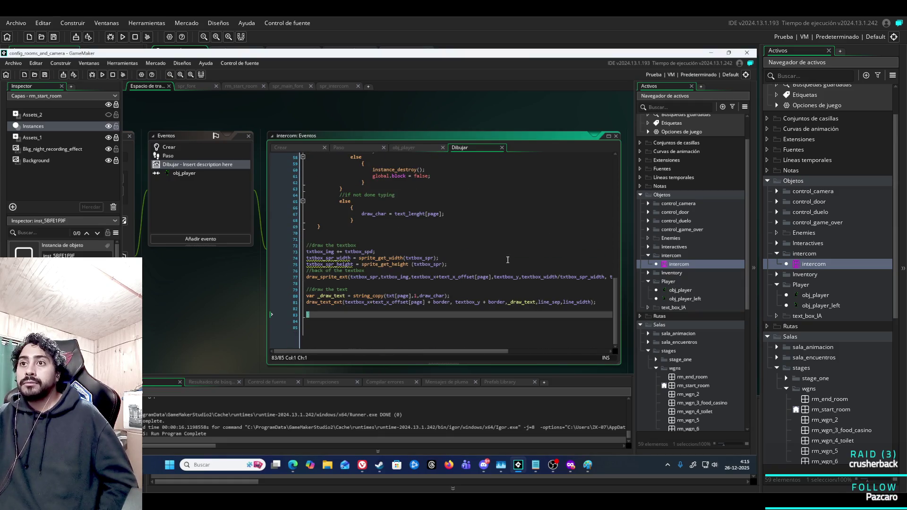
pyautogui.scroll(14, 513, 276)
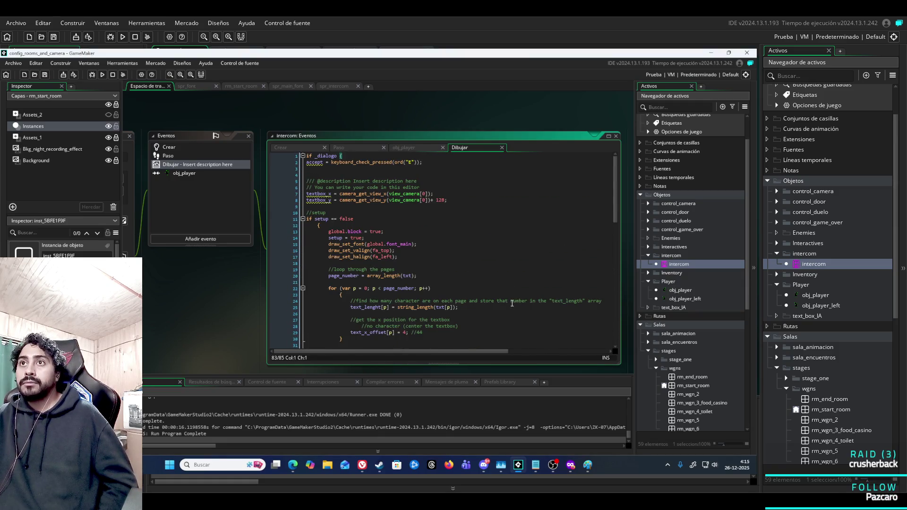
pyautogui.scroll(-14, 506, 295)
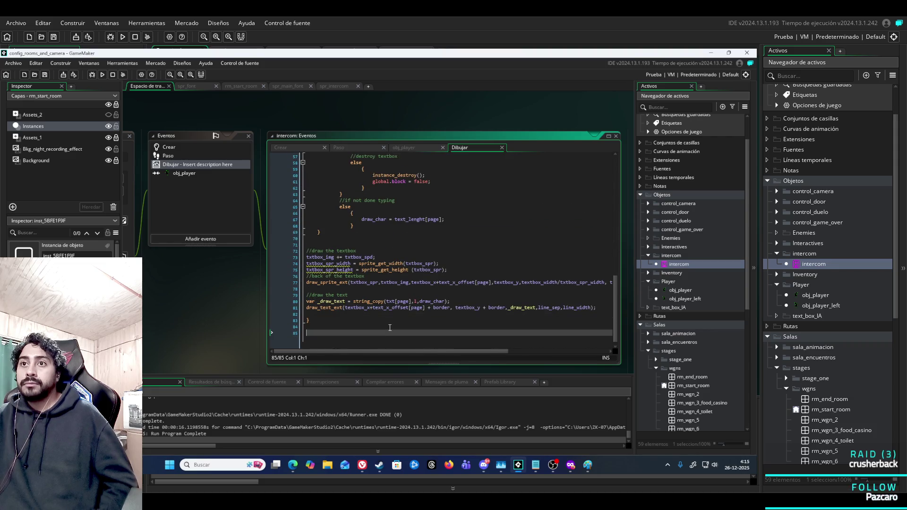
pyautogui.hotkey('ctrl', 'z')
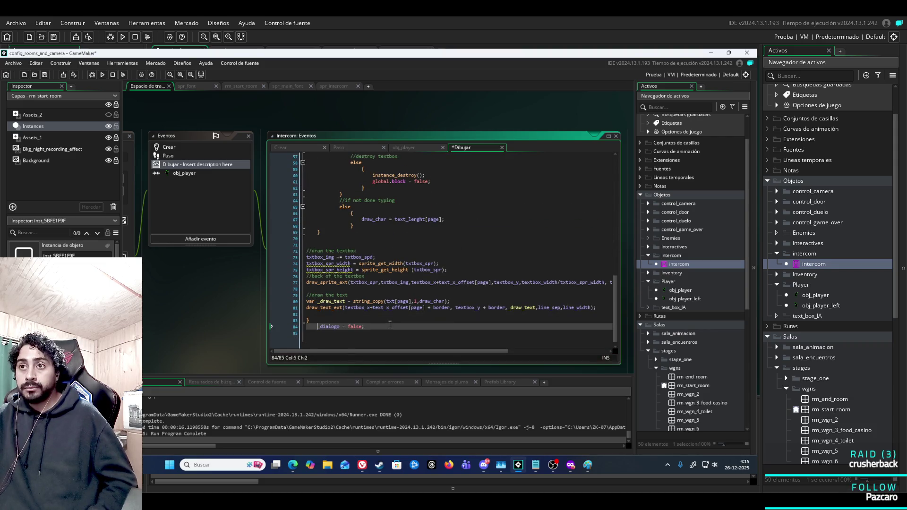
pyautogui.hotkey('ctrl', 'z')
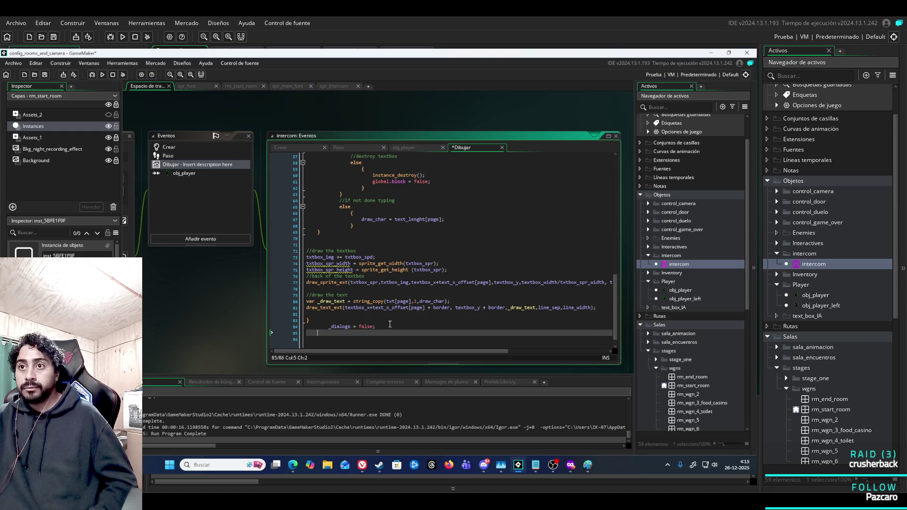
pyautogui.hotkey('ctrl', 'z')
pyautogui.hotkey('ctrl', 'z')
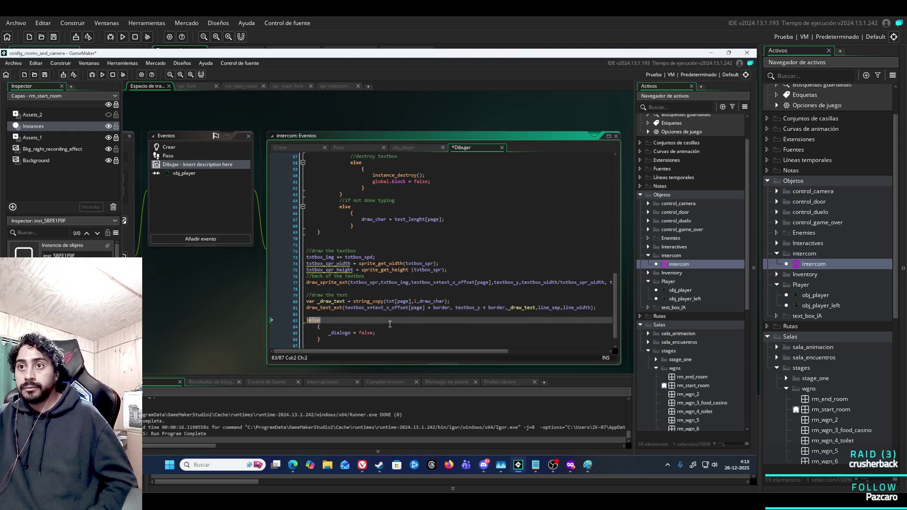
pyautogui.hotkey('ctrl', 'z')
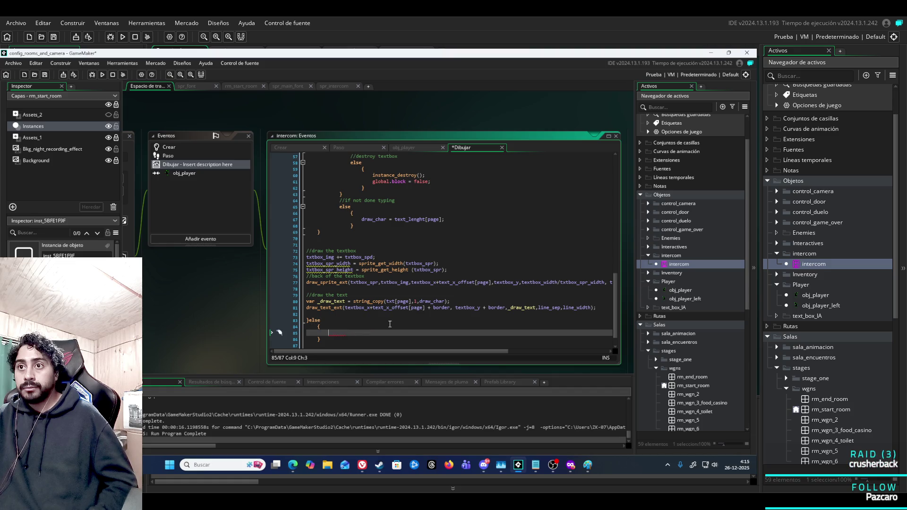
# Undo the else branch so the Draw code ends at line 83's closing brace, and rebuild the game
pyautogui.hotkey('ctrl', 'z')
pyautogui.hotkey('ctrl', 'z')
pyautogui.hotkey('ctrl', 'z')
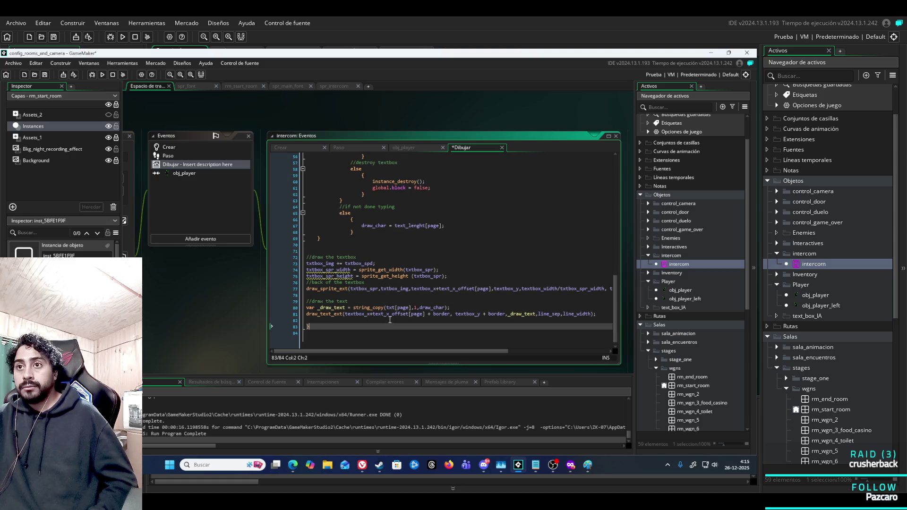
pyautogui.hotkey('ctrl', 'z')
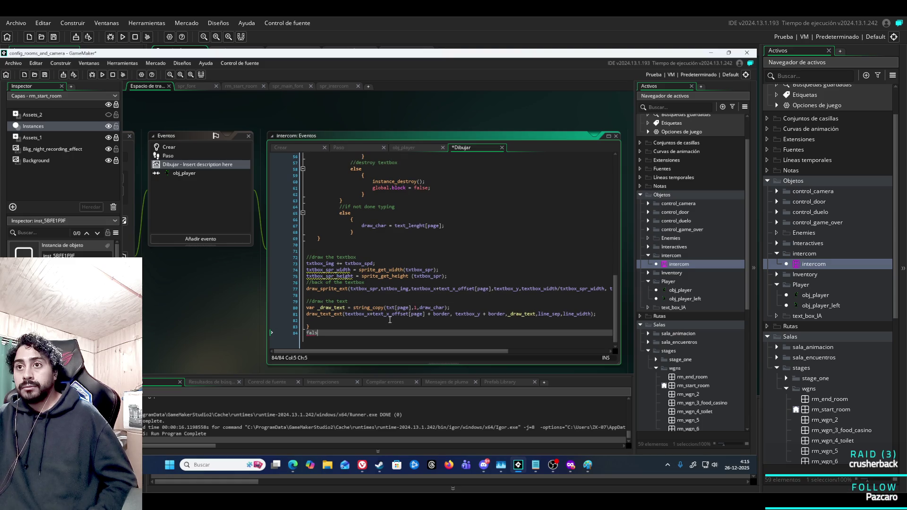
pyautogui.hotkey('ctrl', 'z')
pyautogui.hotkey('ctrl', 'z')
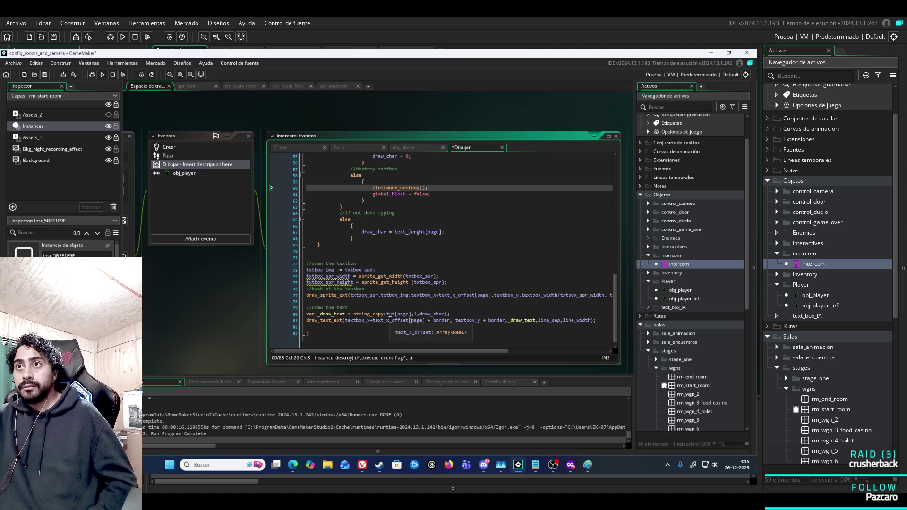
pyautogui.hotkey('ctrl', 'z')
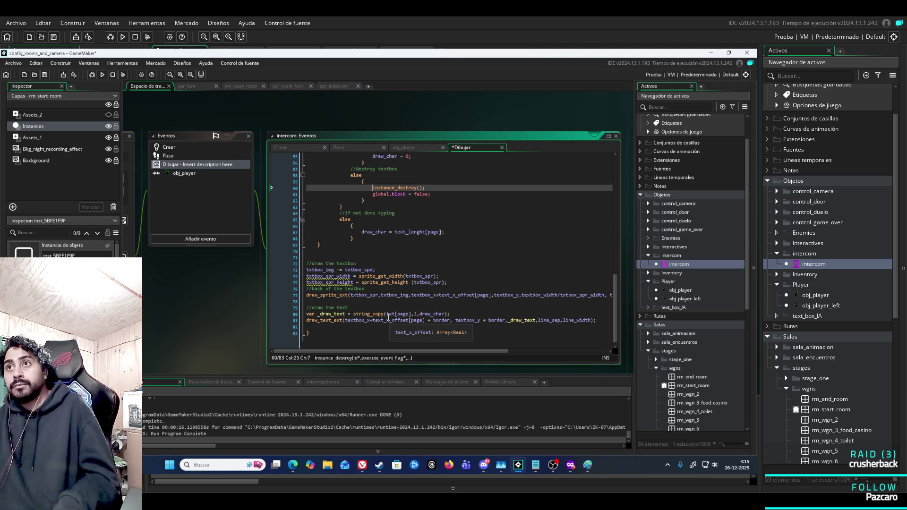
pyautogui.hotkey('ctrl', 'z')
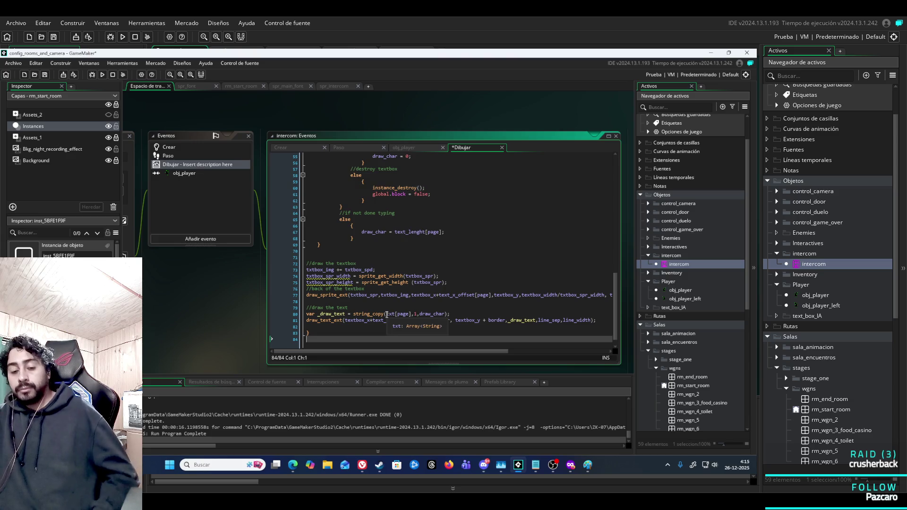
pyautogui.hotkey('ctrl', 'z')
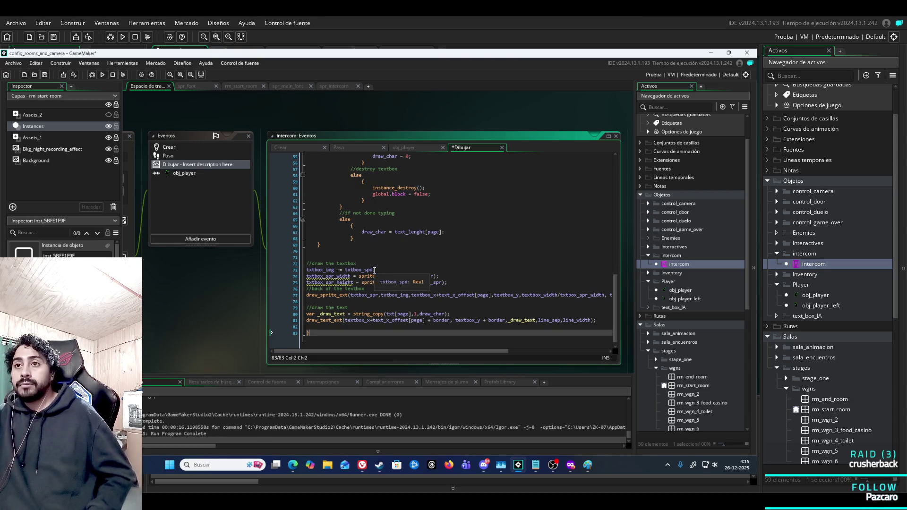
pyautogui.click(126, 74)
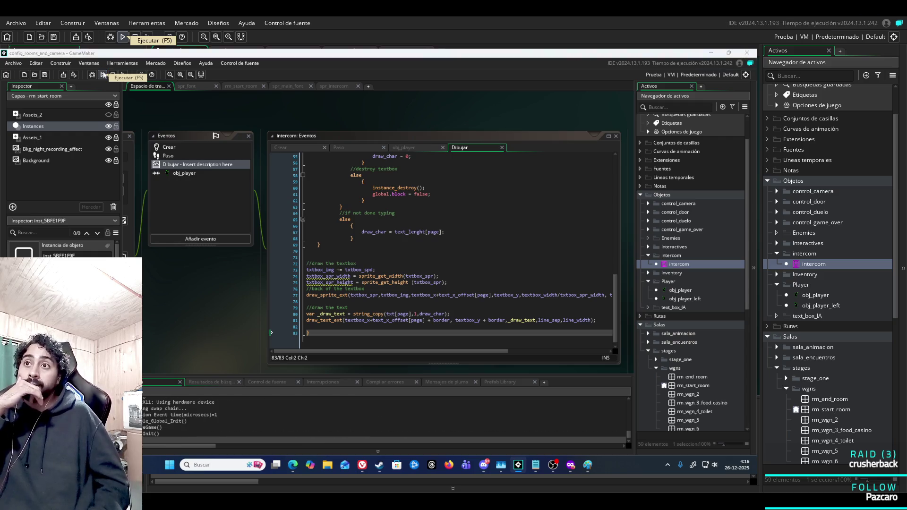
# Walk the player to the train car's end and back, then close the game
pyautogui.press('Right')
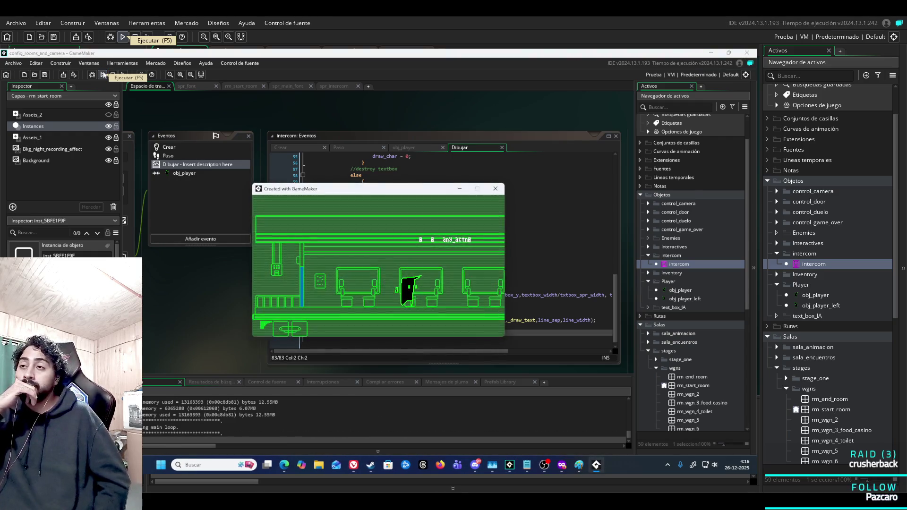
pyautogui.press('Right')
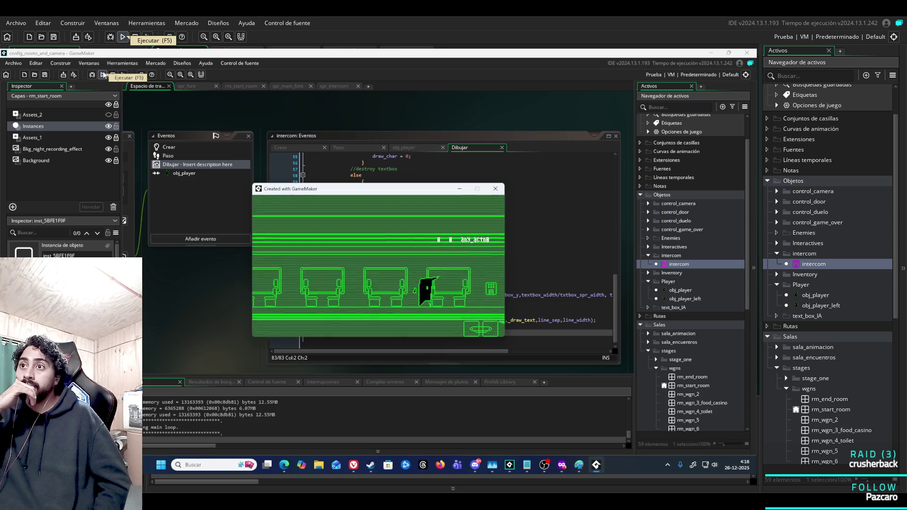
pyautogui.press('Right')
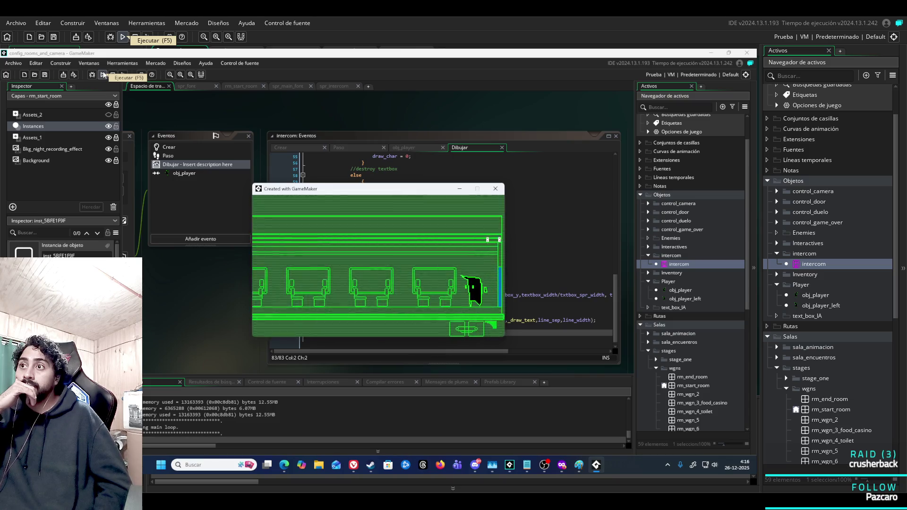
pyautogui.press('Left')
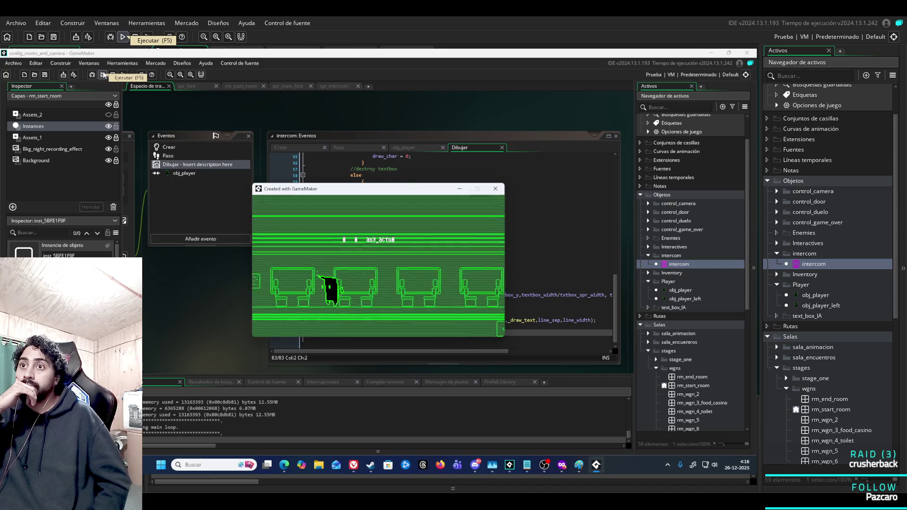
pyautogui.press('Left')
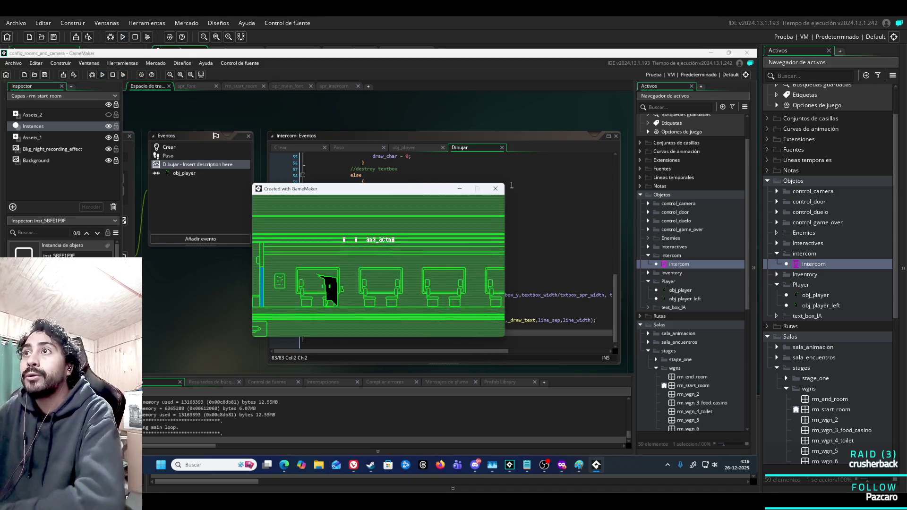
pyautogui.click(495, 189)
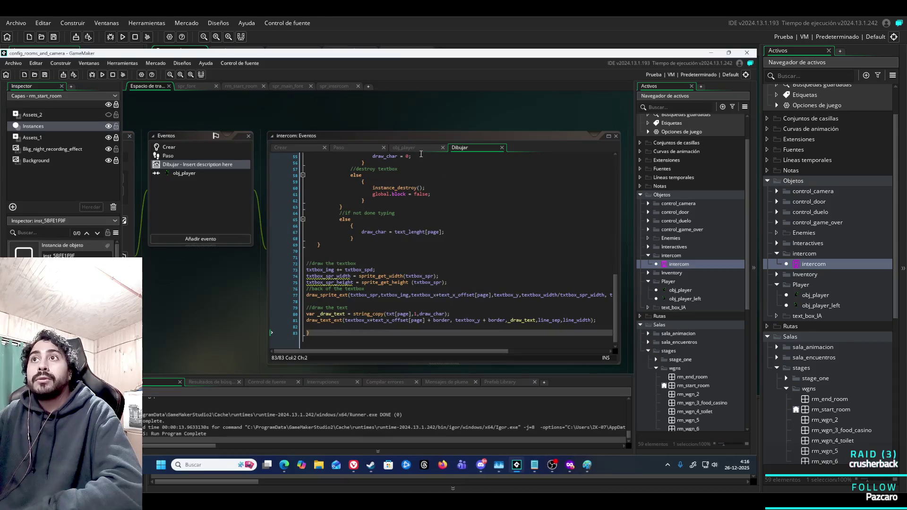
# Remove array_length(txt) > 0 from the if condition in the obj_player collision code
pyautogui.click(422, 149)
pyautogui.click(354, 223)
pyautogui.press('Up')
pyautogui.press('Up')
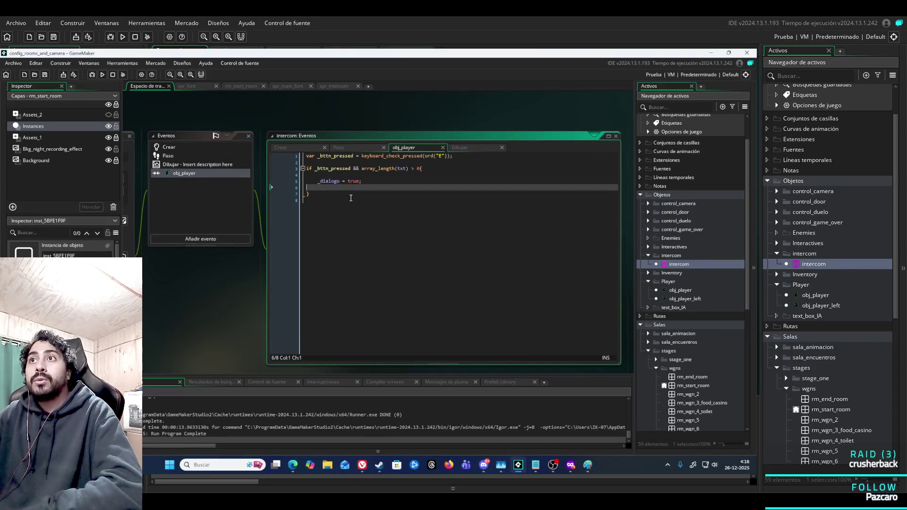
pyautogui.hotkey('ctrl', 'z')
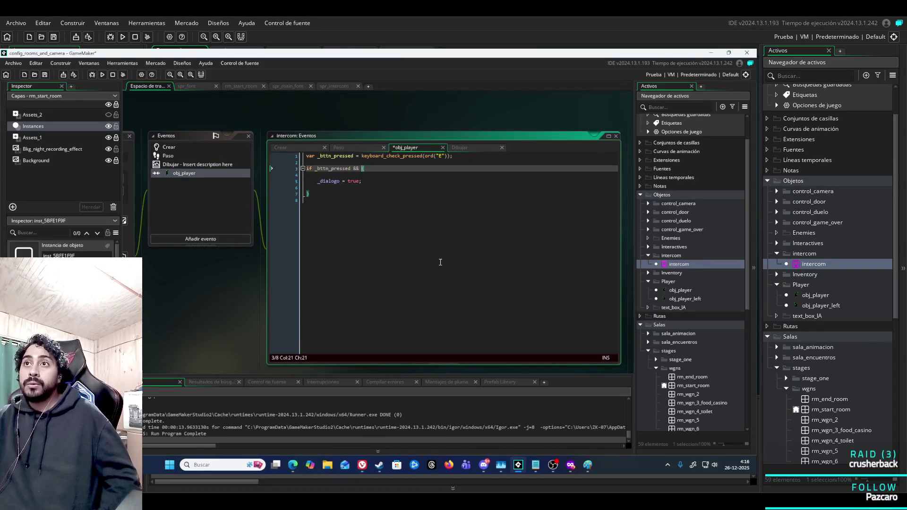